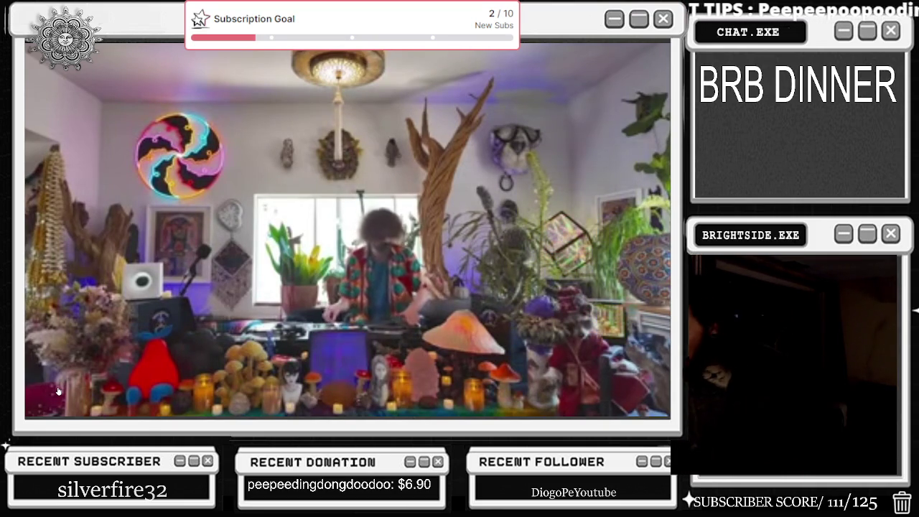
# Switch the funk DJ set video to full screen
pyautogui.press('f')
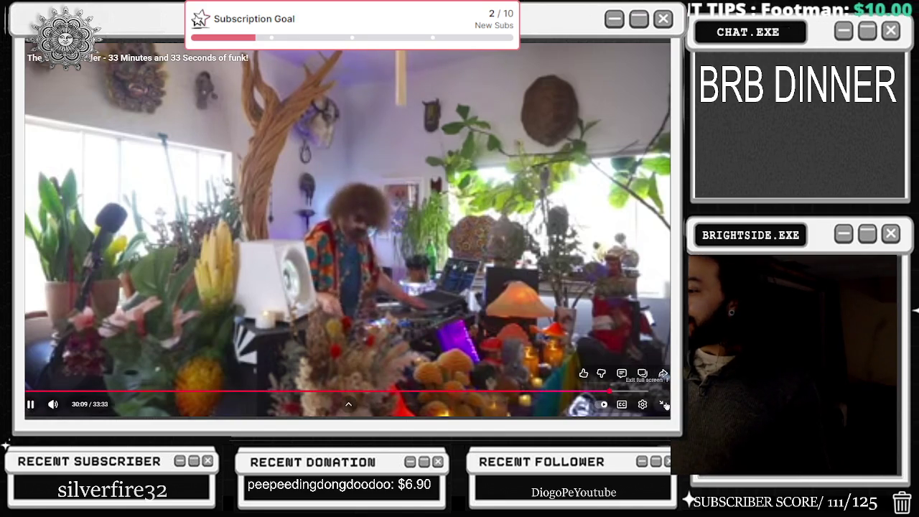
# Exit full screen on the DJ set and return to the BP_AI Blueprint editor
pyautogui.click(663, 405)
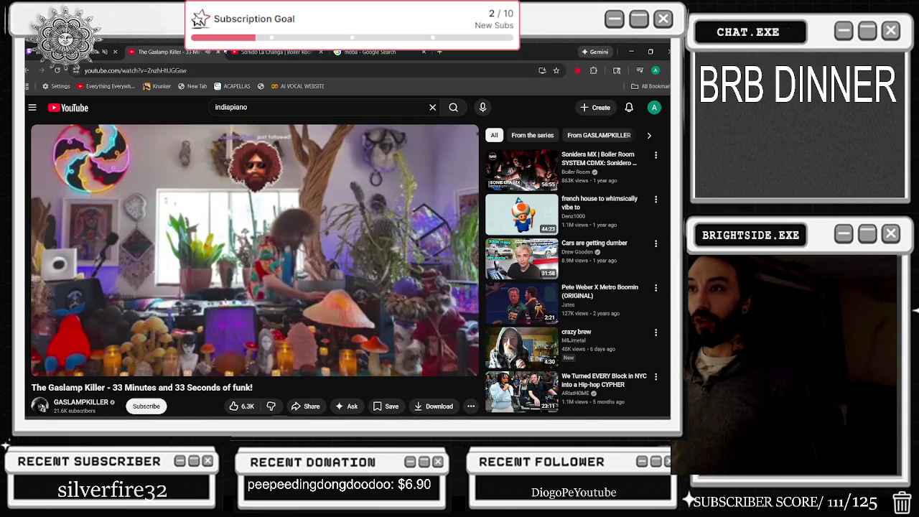
pyautogui.hotkey('alt', 'Tab')
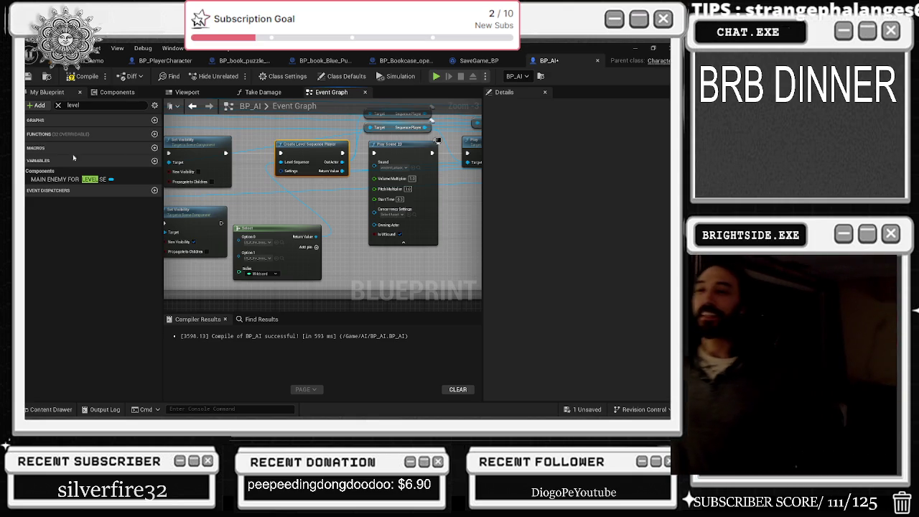
# Position the Select node right under the Set Visibility node, nudging Set Visibility slightly up
pyautogui.moveTo(212, 299); pyautogui.dragTo(298, 266)
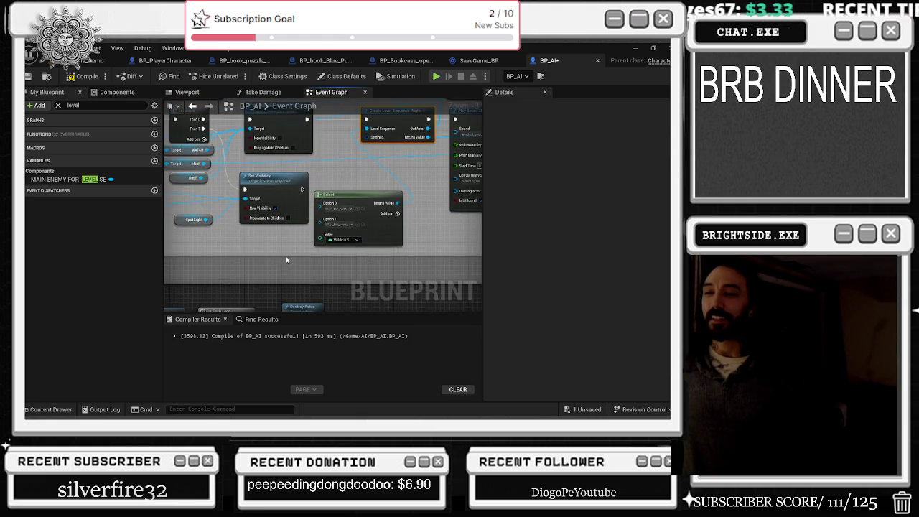
pyautogui.moveTo(344, 195)
pyautogui.mouseDown()
pyautogui.moveTo(270, 246)
pyautogui.moveTo(266, 228)
pyautogui.mouseUp()
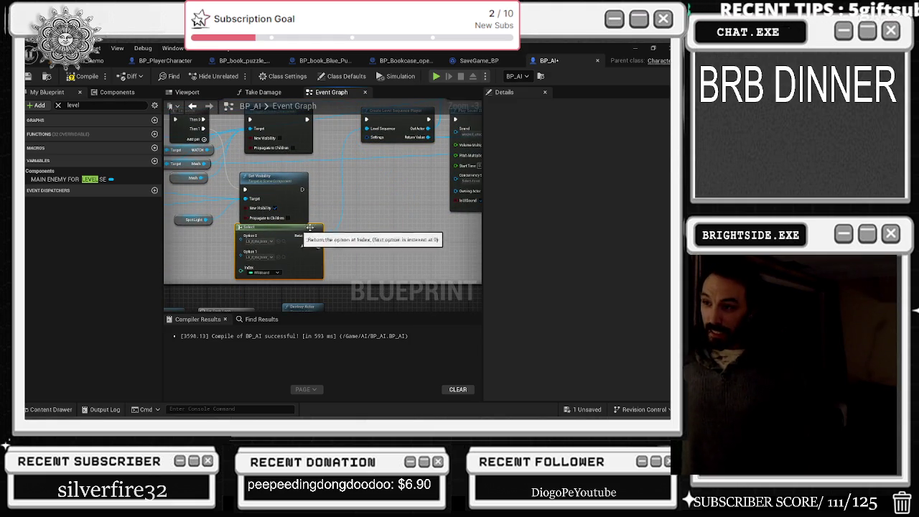
pyautogui.moveTo(264, 175); pyautogui.dragTo(266, 172)
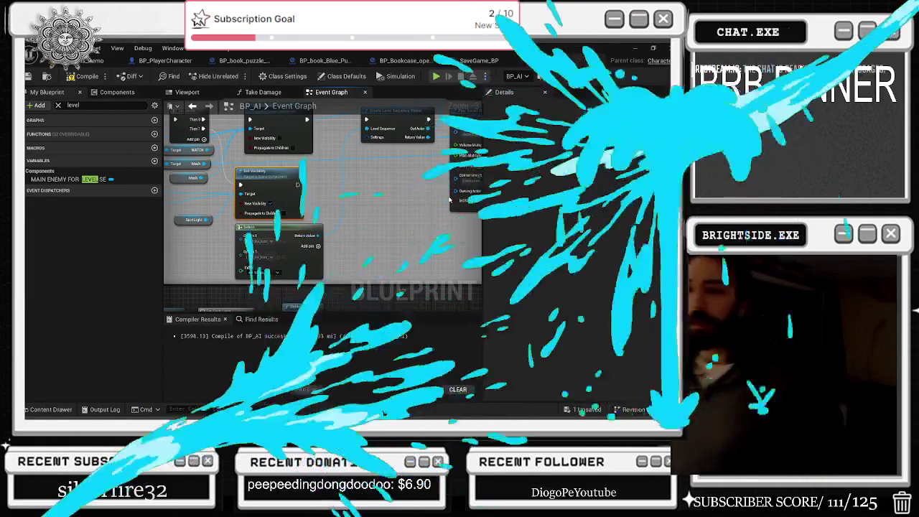
# Scroll the BP_AI Event Graph view down
pyautogui.scroll(-6, 329, 208)
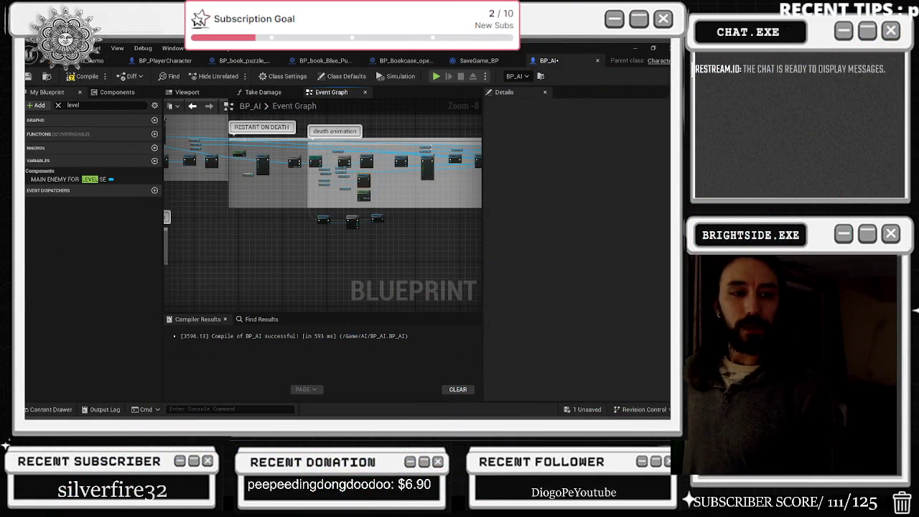
pyautogui.scroll(-4, 333, 238)
pyautogui.moveTo(331, 234)
pyautogui.mouseDown()
pyautogui.moveTo(218, 214)
pyautogui.moveTo(259, 214)
pyautogui.mouseUp()
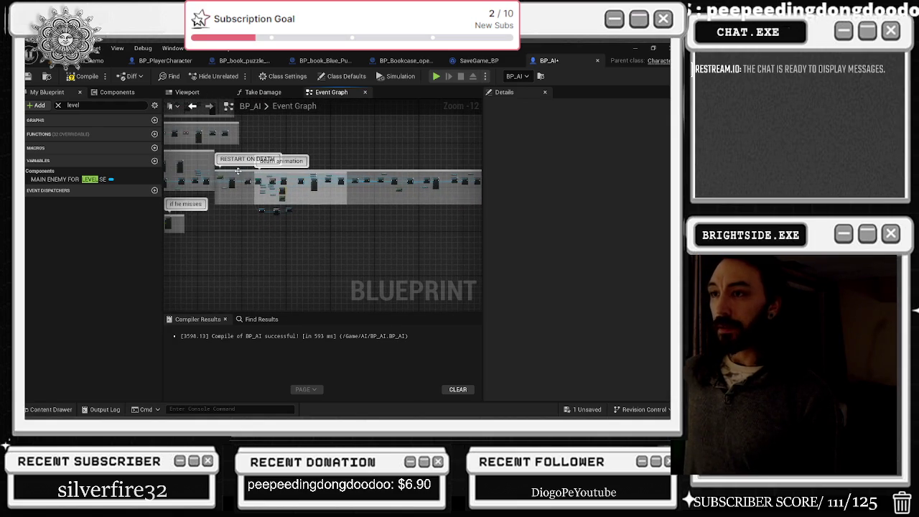
pyautogui.click(243, 173)
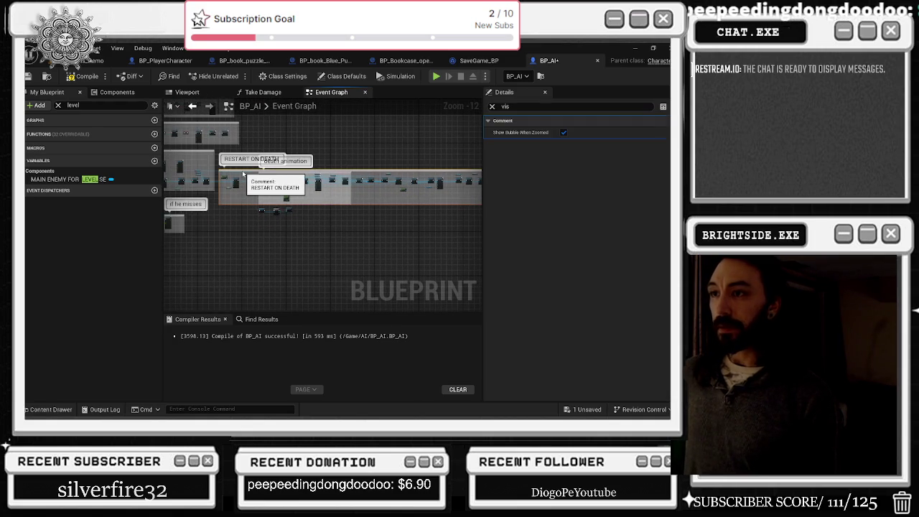
pyautogui.click(275, 211)
pyautogui.scroll(5, 259, 204)
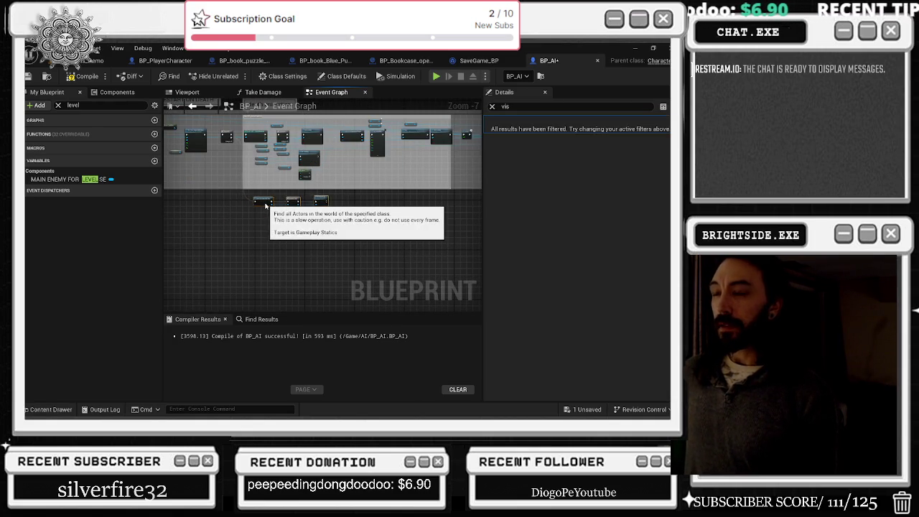
pyautogui.scroll(-5, 259, 212)
pyautogui.moveTo(260, 211)
pyautogui.mouseDown()
pyautogui.moveTo(456, 254)
pyautogui.moveTo(482, 287)
pyautogui.mouseUp()
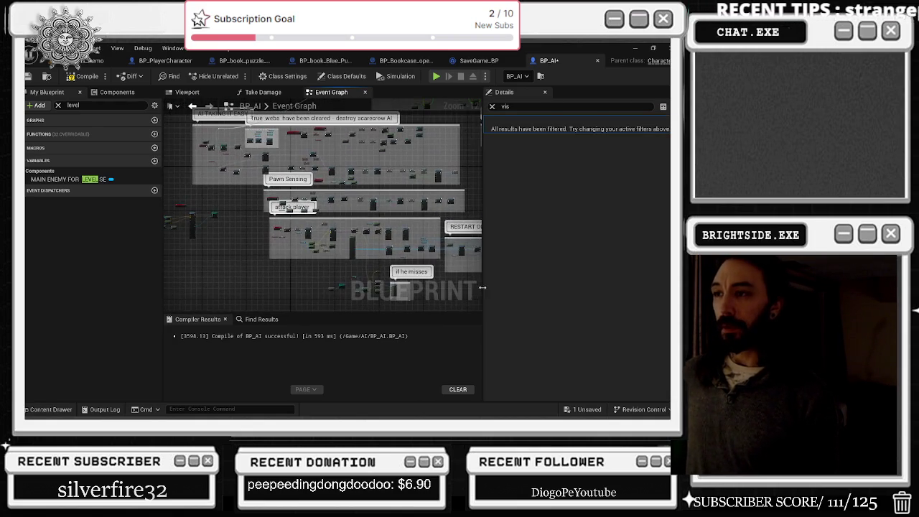
pyautogui.moveTo(399, 288); pyautogui.dragTo(346, 268)
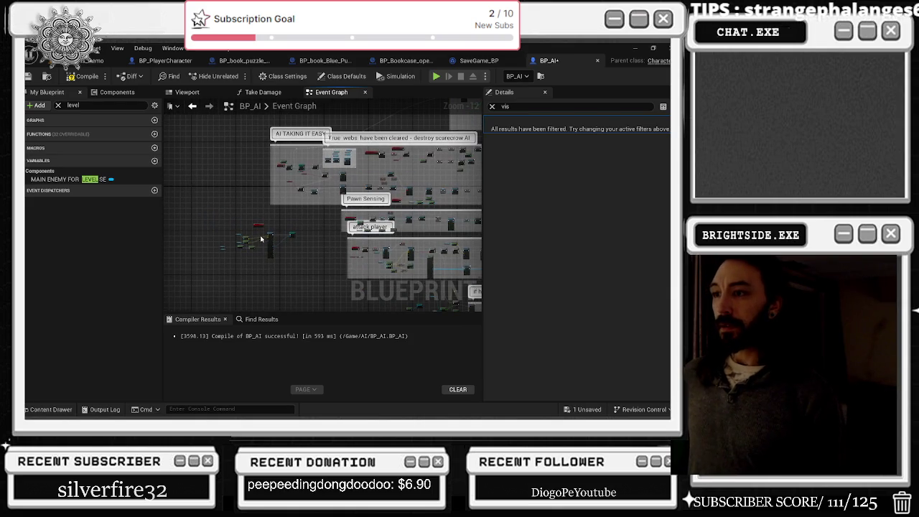
pyautogui.scroll(6, 261, 239)
pyautogui.scroll(-6, 312, 209)
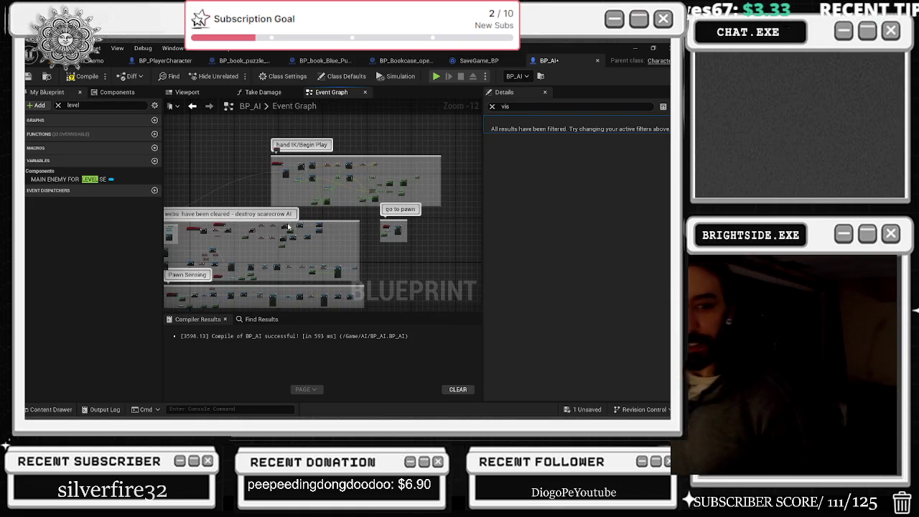
pyautogui.hotkey('alt', 'Tab')
# Bring up the YouTube tab in a maximized browser and skip the DJ MU540 set to 16:41
pyautogui.click(299, 236)
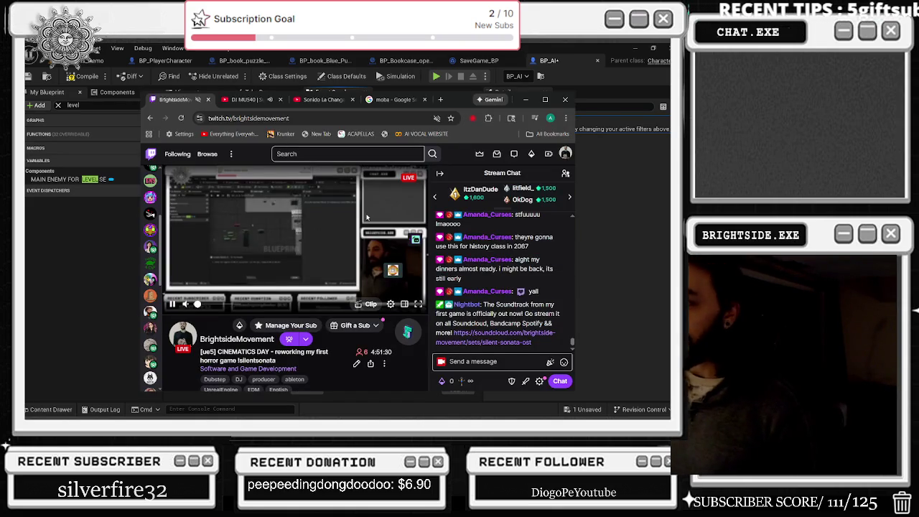
pyautogui.hotkey('ctrl', 'Tab')
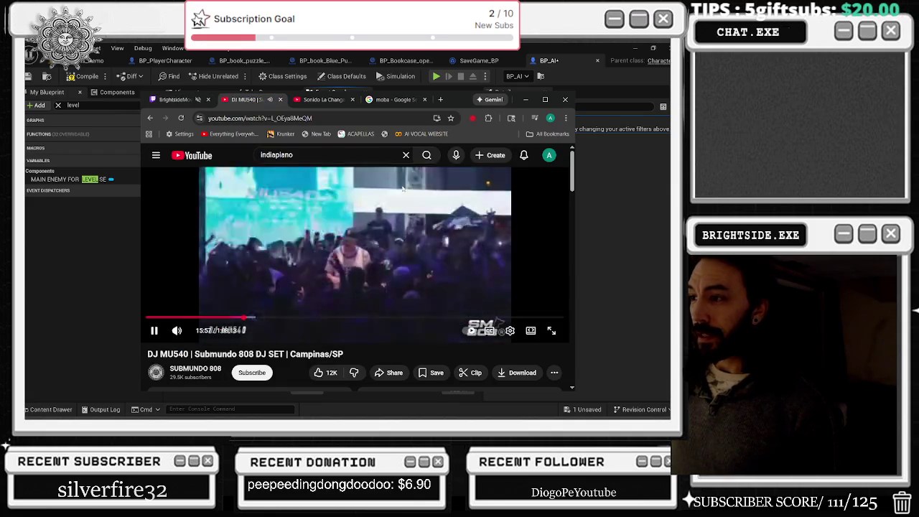
pyautogui.doubleClick(514, 100)
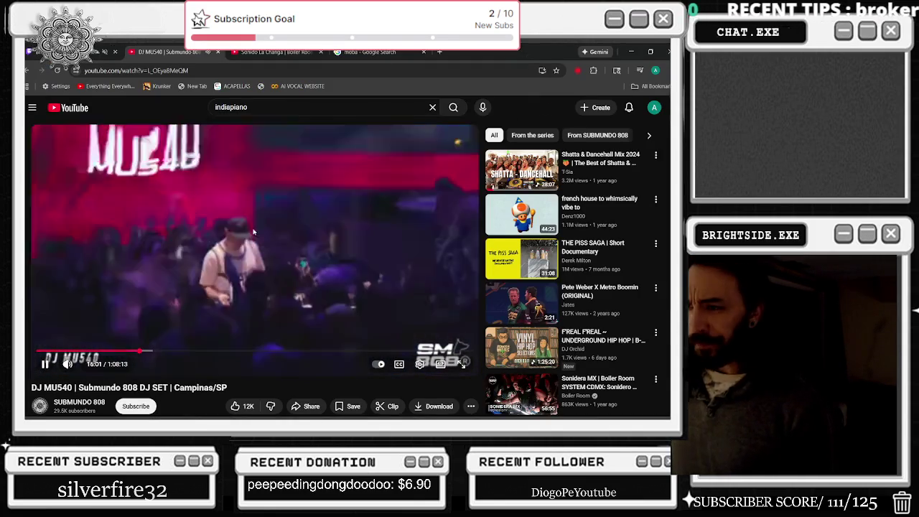
pyautogui.moveTo(79, 365)
pyautogui.click(145, 352)
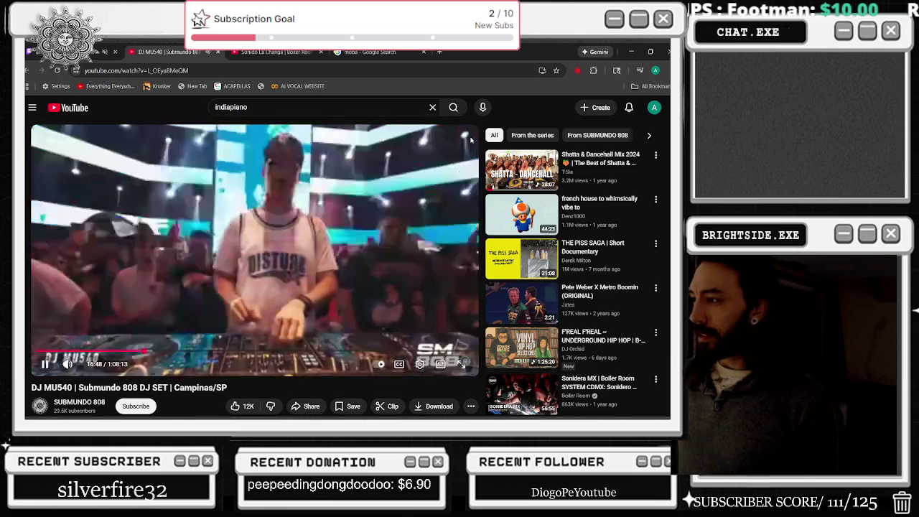
# Close the DJ MU540 tab and play the Sonido La Changa video at 720p
pyautogui.scroll(-1, 433, 172)
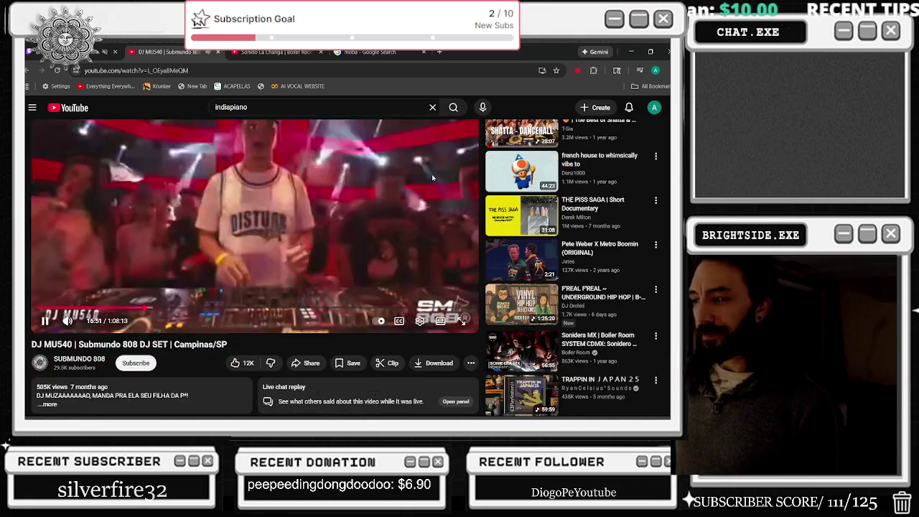
pyautogui.scroll(-3, 431, 174)
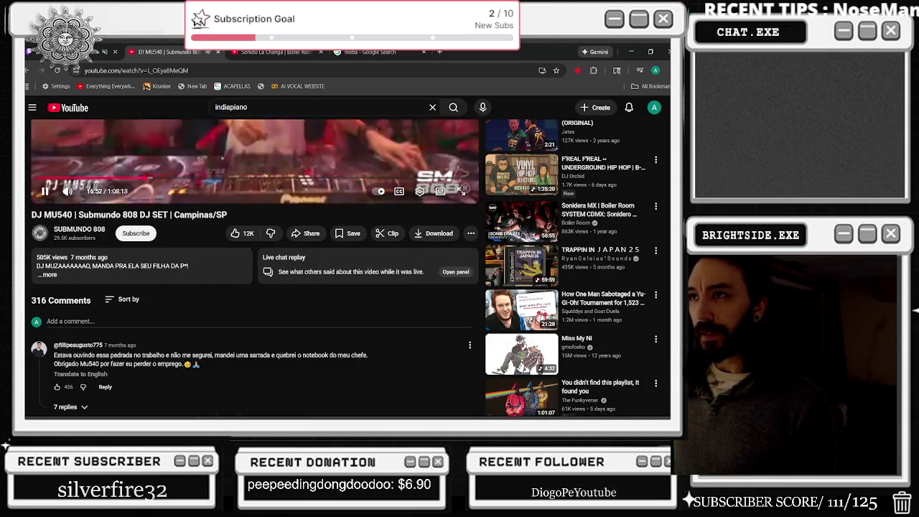
pyautogui.hotkey('ctrl', 'w')
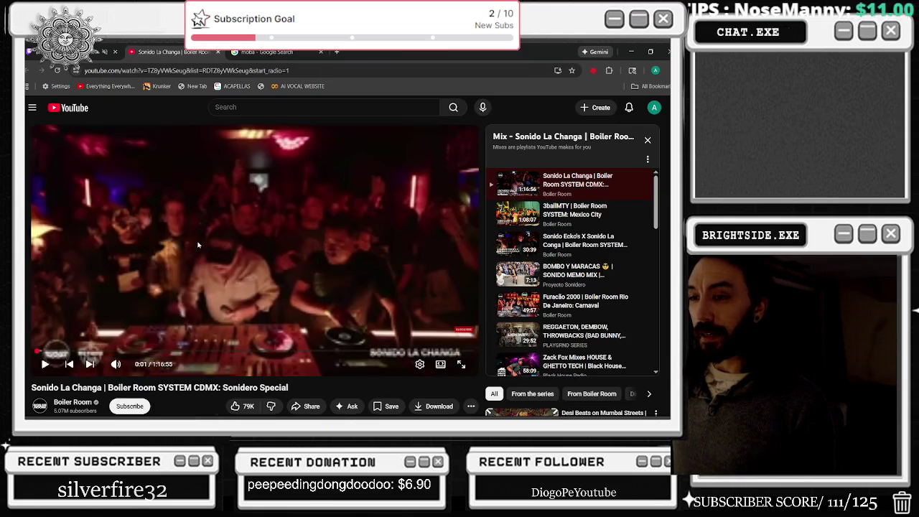
pyautogui.click(198, 245)
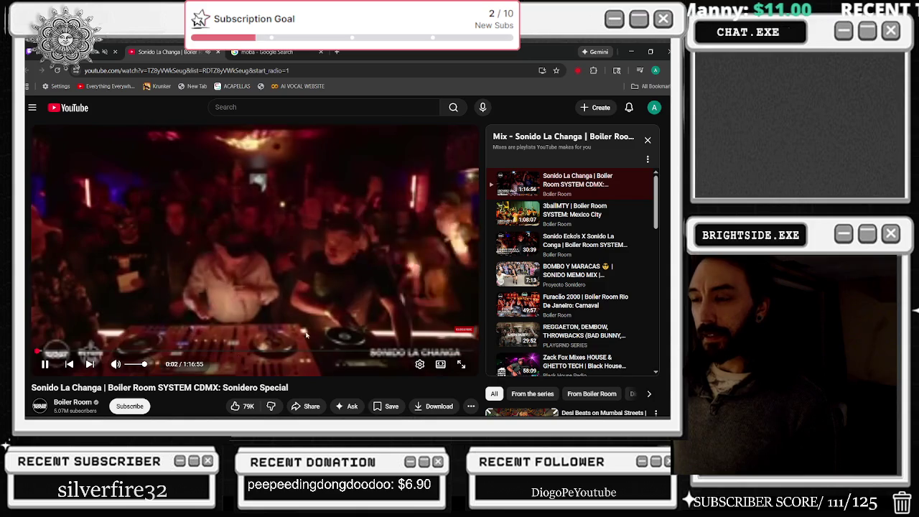
pyautogui.click(420, 364)
pyautogui.click(424, 335)
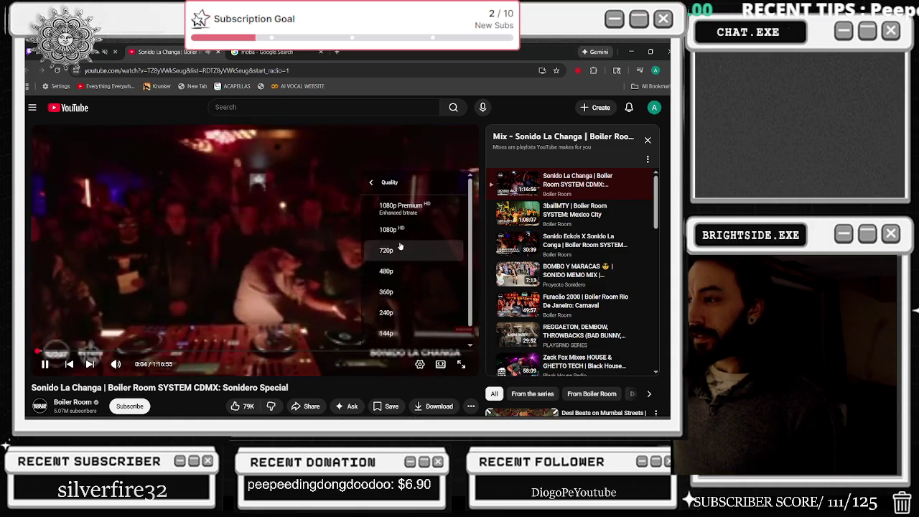
pyautogui.click(401, 247)
# Seek the Sonido La Changa video to 8:41 and make it full screen
pyautogui.moveTo(451, 357)
pyautogui.mouseDown()
pyautogui.moveTo(136, 353)
pyautogui.moveTo(179, 353)
pyautogui.mouseUp()
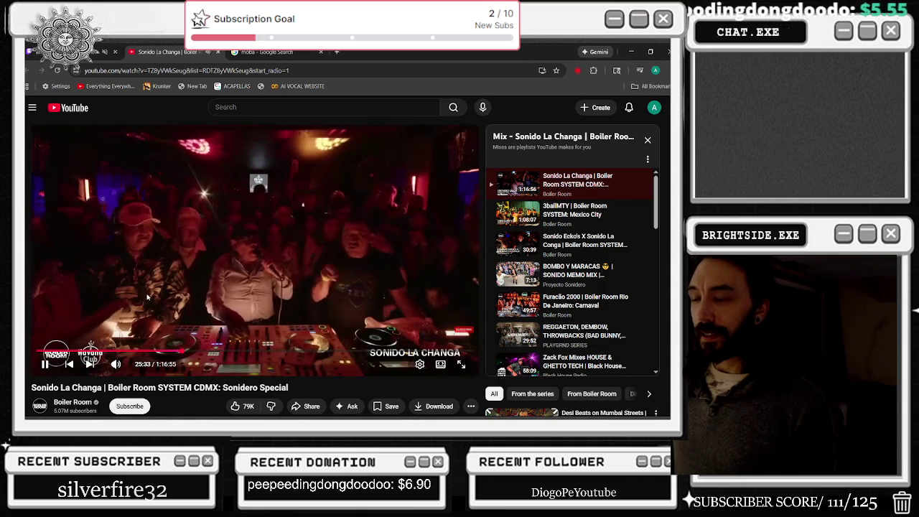
pyautogui.click(148, 297)
pyautogui.click(85, 352)
pyautogui.click(423, 285)
pyautogui.doubleClick(424, 284)
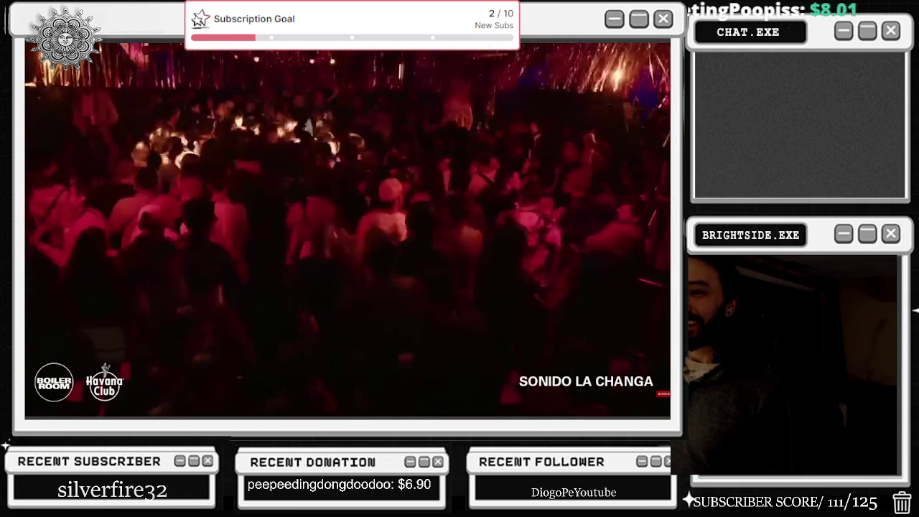
# Let the Sonido La Changa set play full screen, then return to the watch page
pyautogui.moveTo(584, 169)
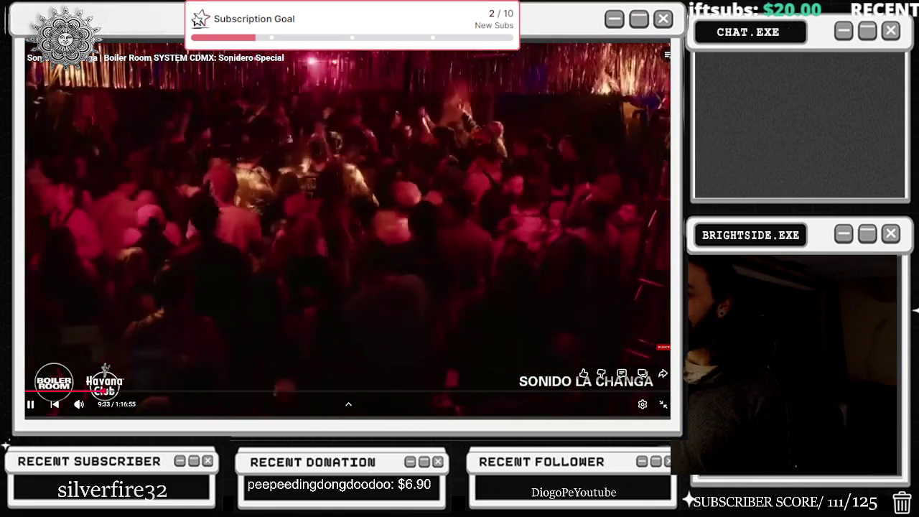
pyautogui.click(664, 406)
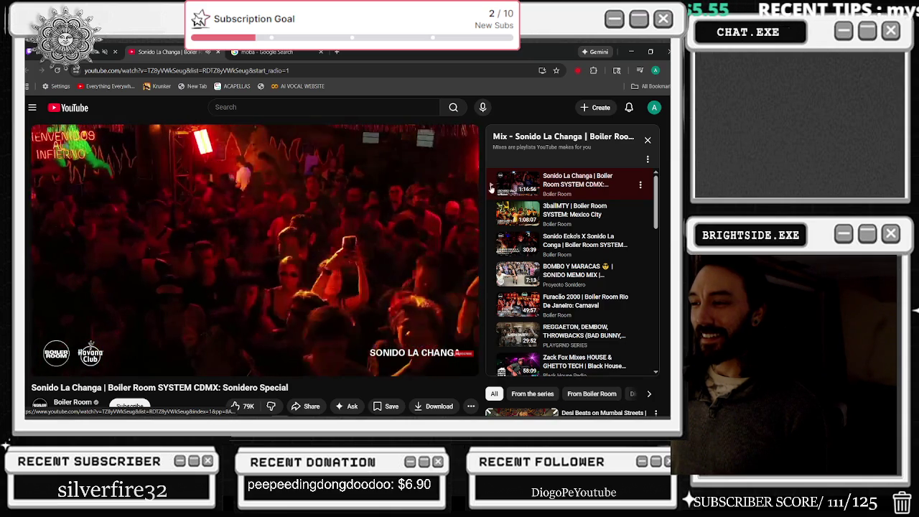
pyautogui.scroll(-3, 423, 181)
pyautogui.scroll(-3, 74, 267)
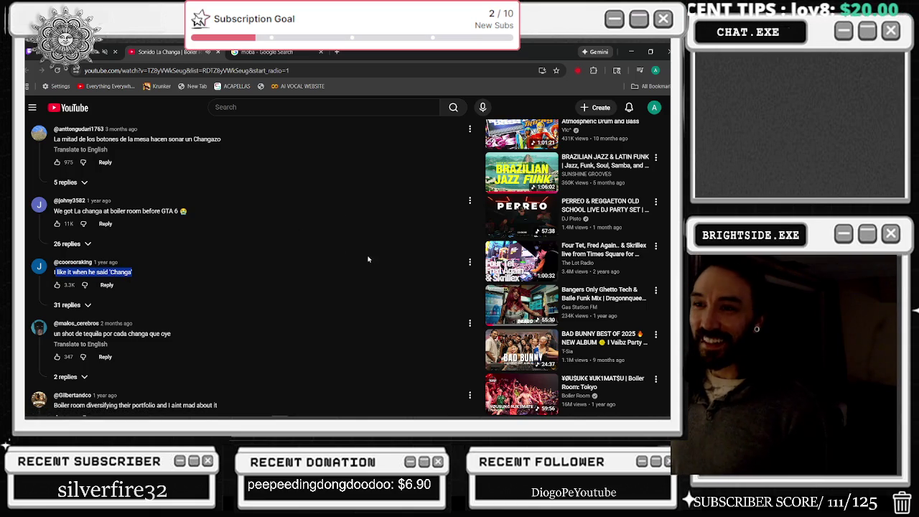
pyautogui.scroll(-1, 301, 250)
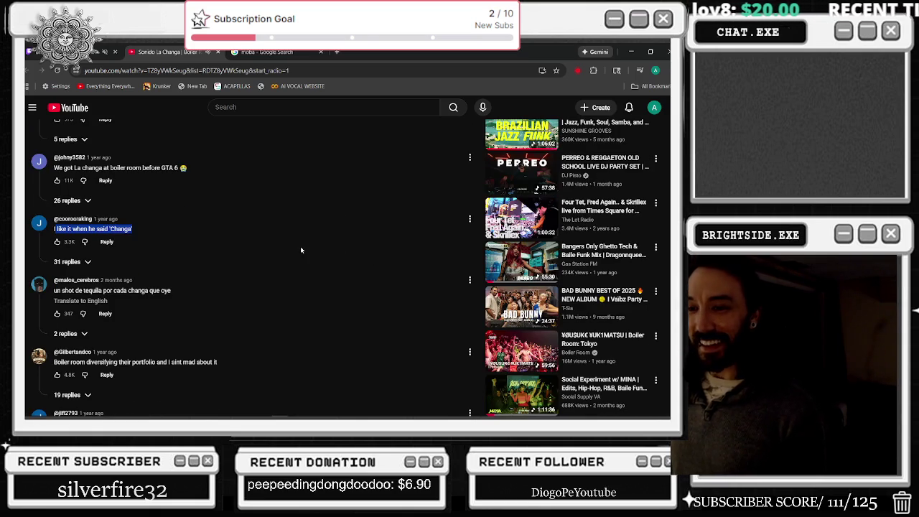
pyautogui.scroll(-2, 286, 268)
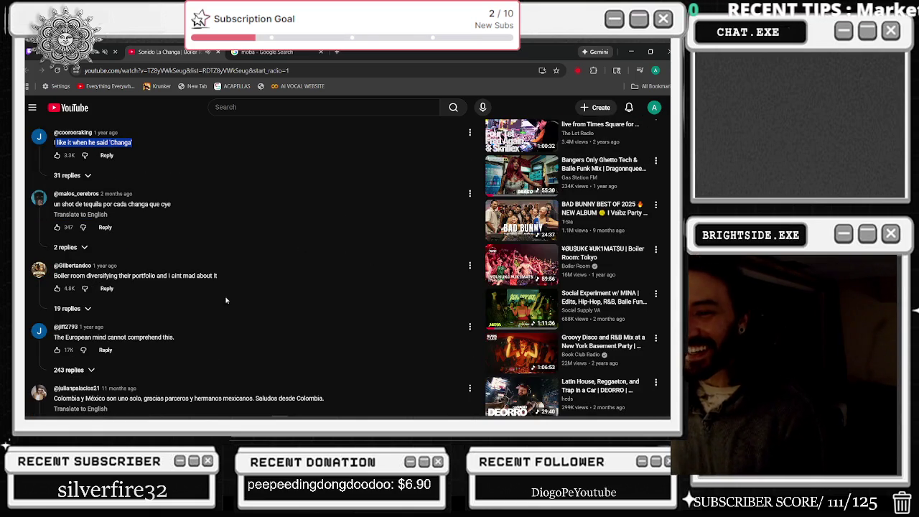
pyautogui.scroll(10, 228, 305)
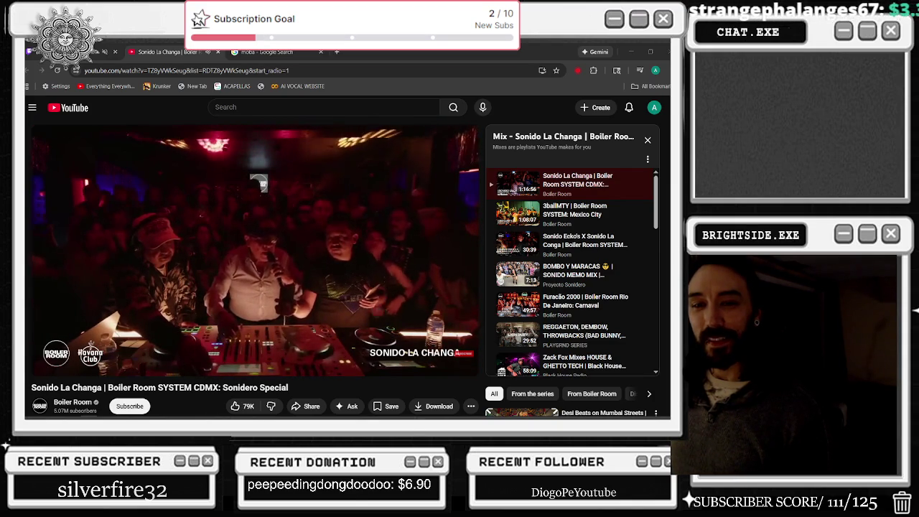
# Go to the YouTube home page and close the Sonido La Changa miniplayer
pyautogui.moveTo(166, 166)
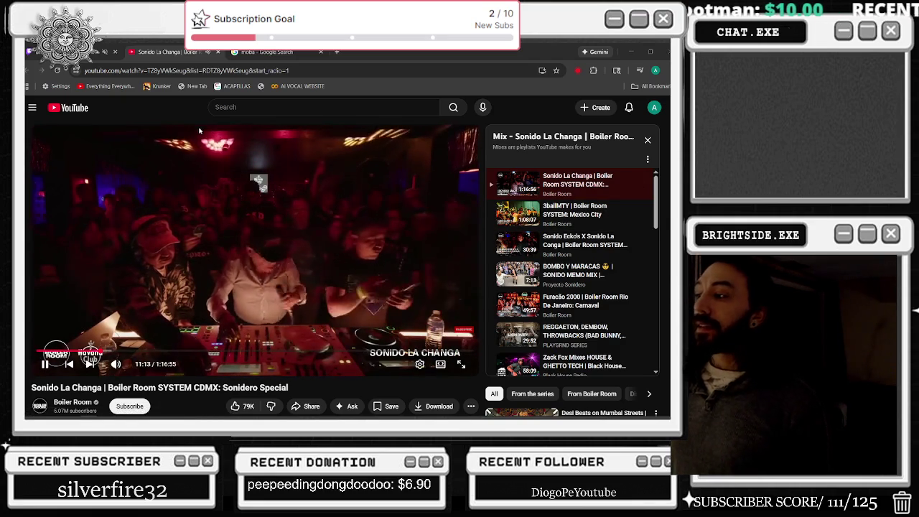
pyautogui.click(66, 115)
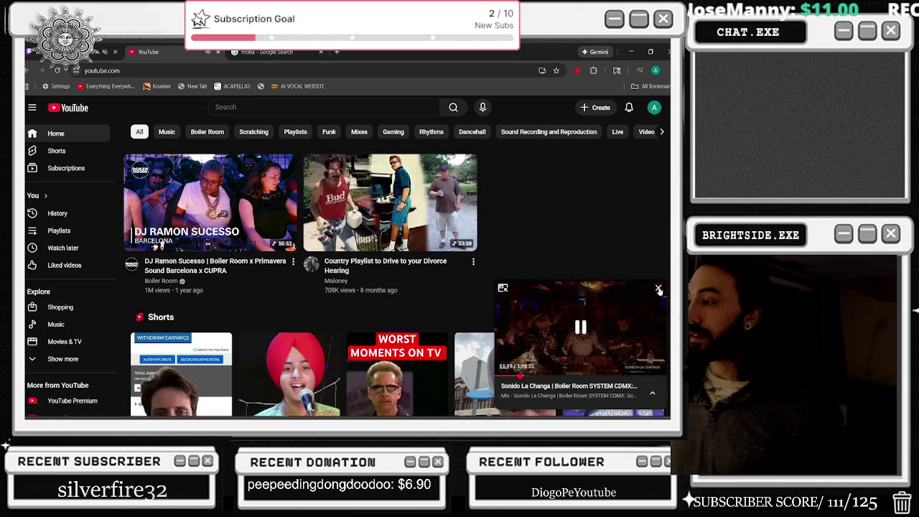
pyautogui.click(658, 293)
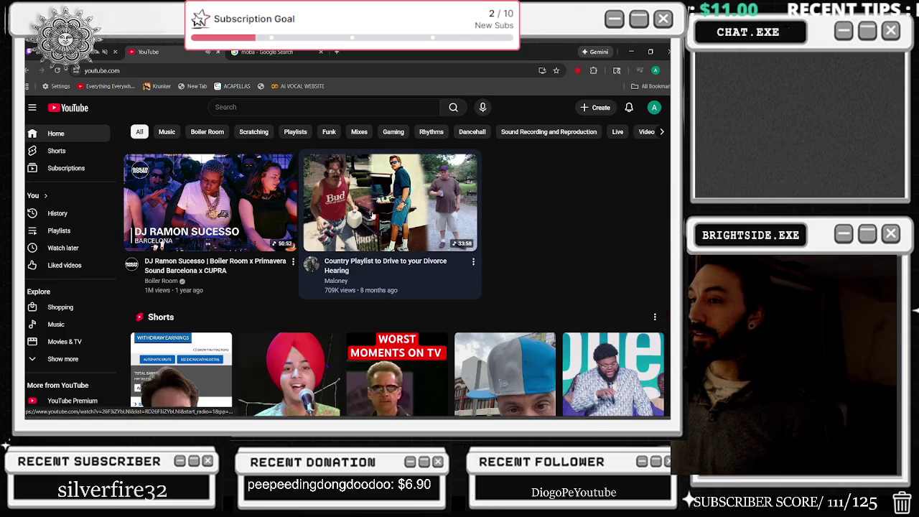
# Scroll down through the recommended videos on the home feed
pyautogui.scroll(-3, 255, 225)
pyautogui.scroll(-3, 265, 224)
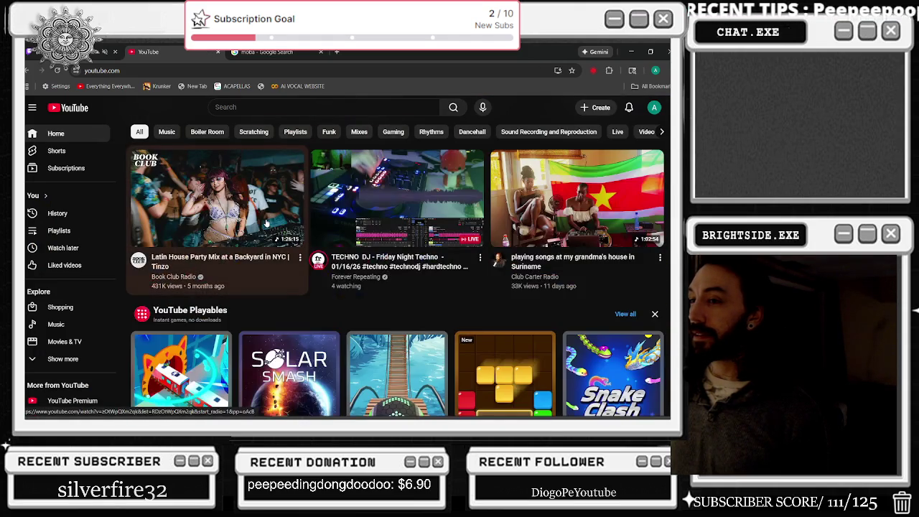
pyautogui.scroll(-3, 263, 221)
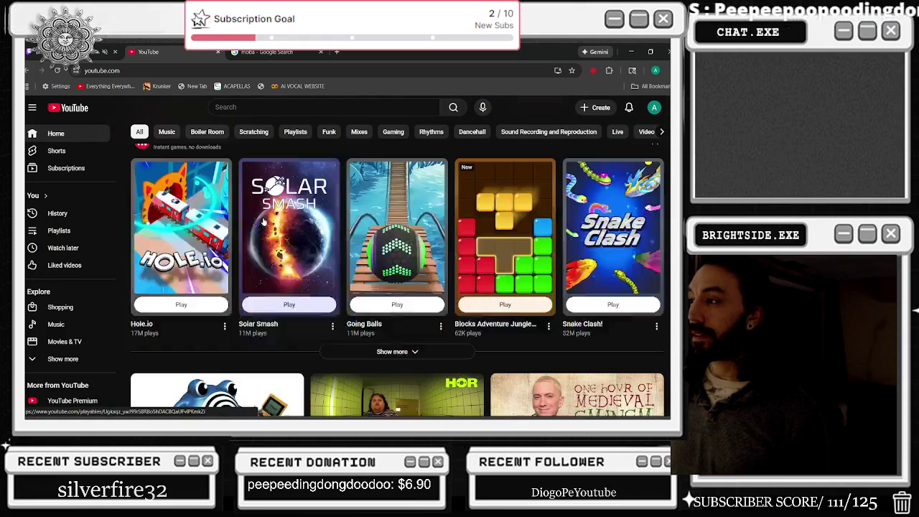
pyautogui.scroll(-3, 265, 223)
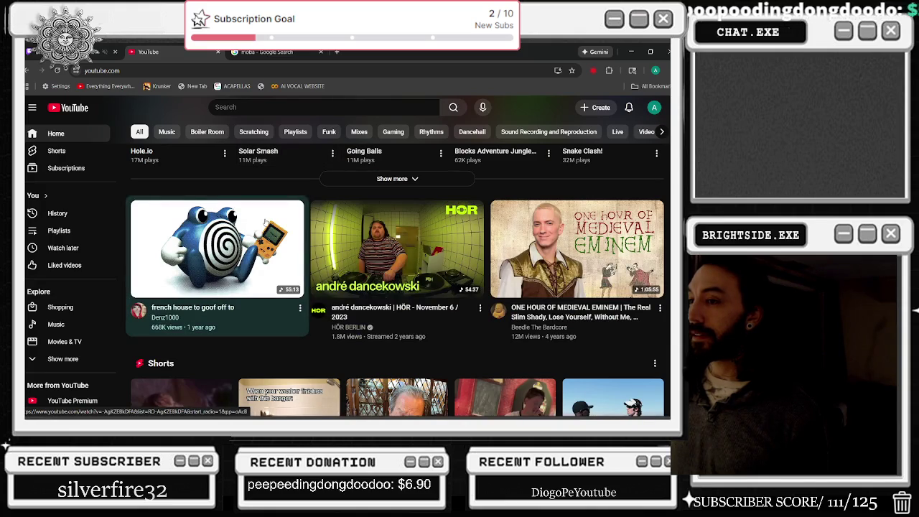
pyautogui.scroll(-3, 267, 225)
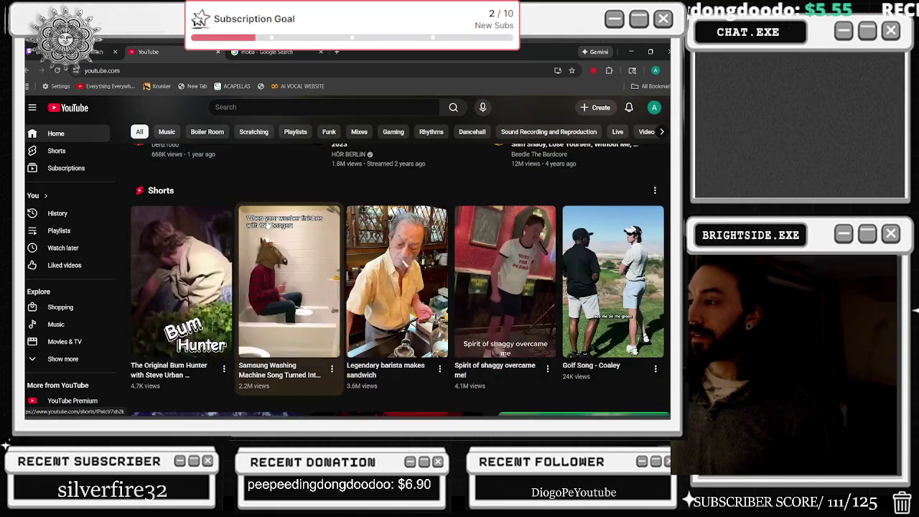
pyautogui.scroll(-4, 267, 225)
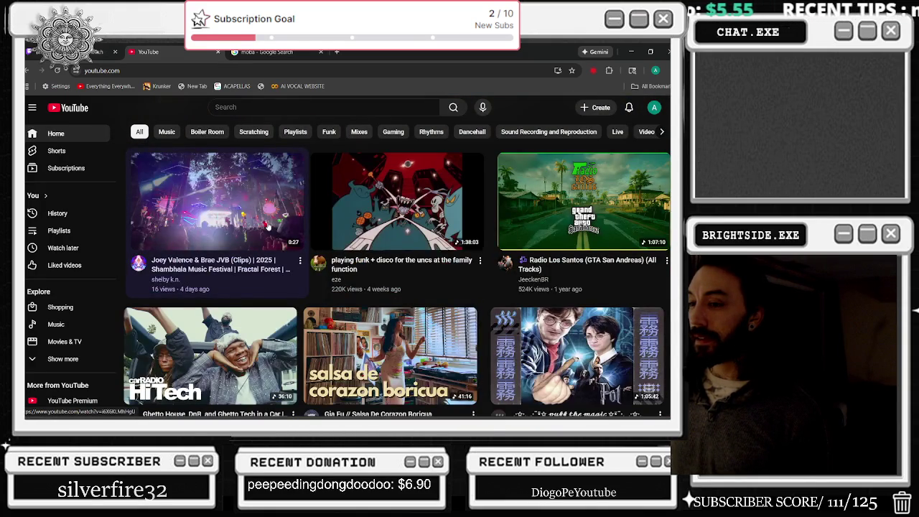
pyautogui.scroll(-1, 268, 225)
pyautogui.scroll(-2, 268, 227)
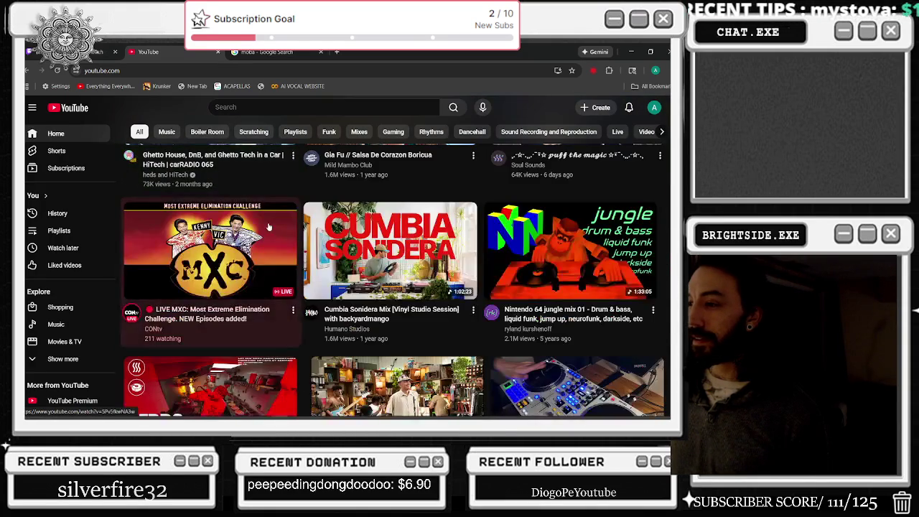
# Play the Cumbia Sonidera Mix, briefly at 2x speed, then skip ahead a few seconds
pyautogui.click(388, 252)
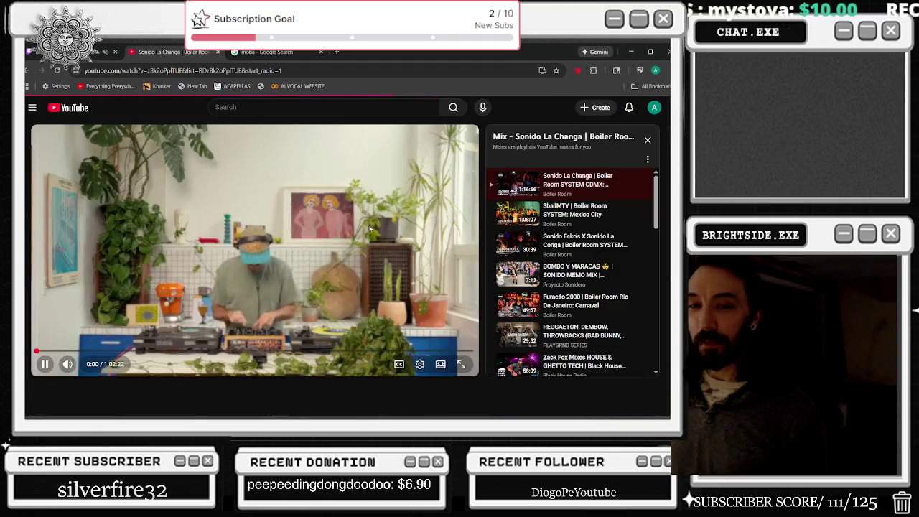
pyautogui.moveTo(179, 258); pyautogui.dragTo(179, 258)
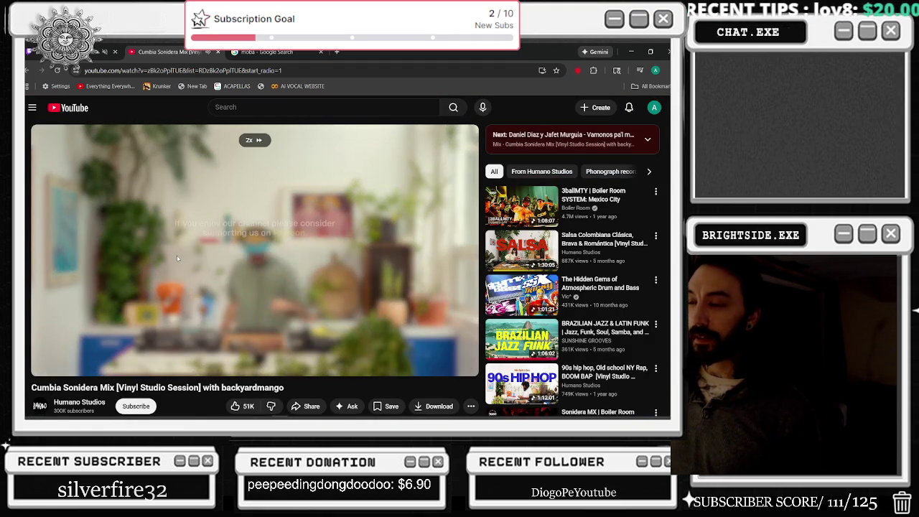
pyautogui.moveTo(171, 260); pyautogui.dragTo(171, 260)
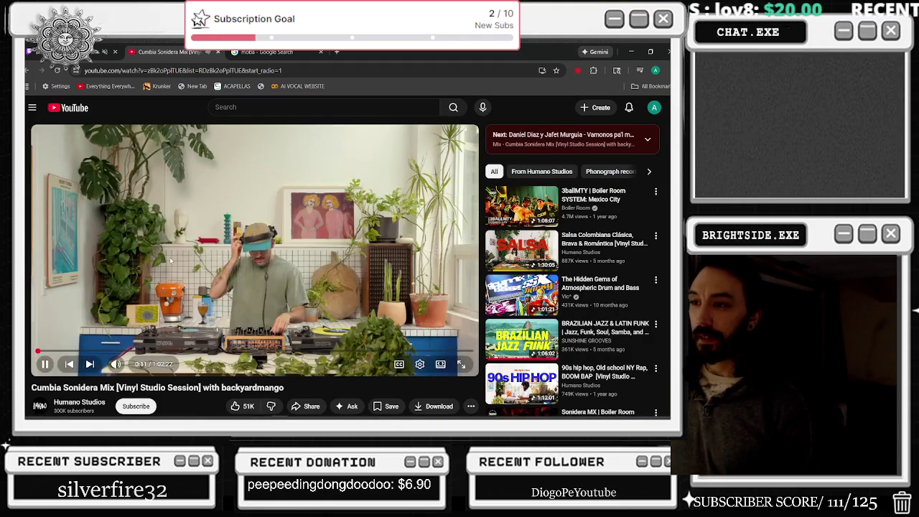
pyautogui.press('Right')
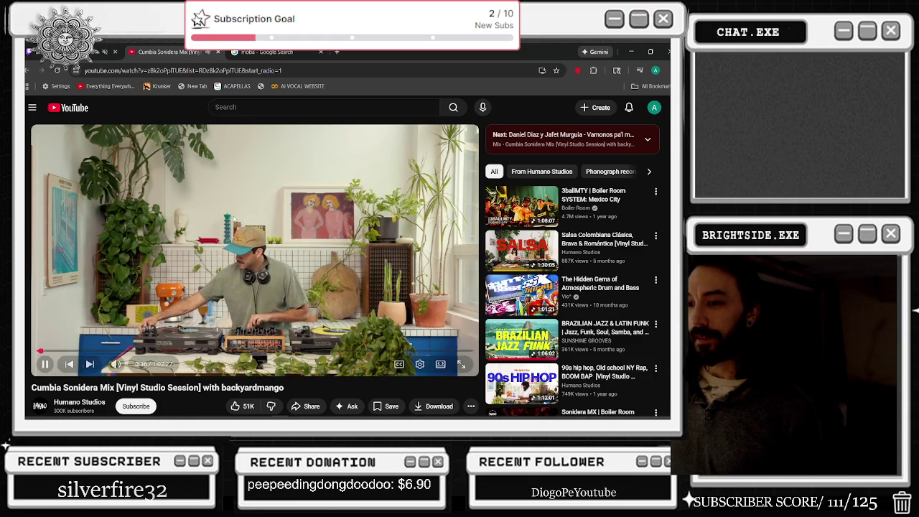
# Minimize the browser and pan the BP_AI Event Graph into view
pyautogui.moveTo(117, 364)
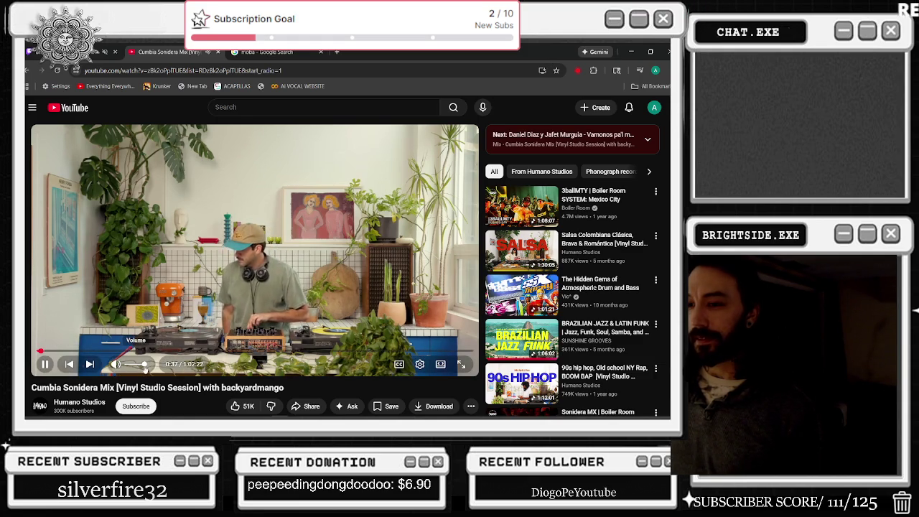
pyautogui.click(631, 51)
pyautogui.moveTo(253, 229)
pyautogui.mouseDown()
pyautogui.moveTo(331, 176)
pyautogui.moveTo(317, 119)
pyautogui.mouseUp()
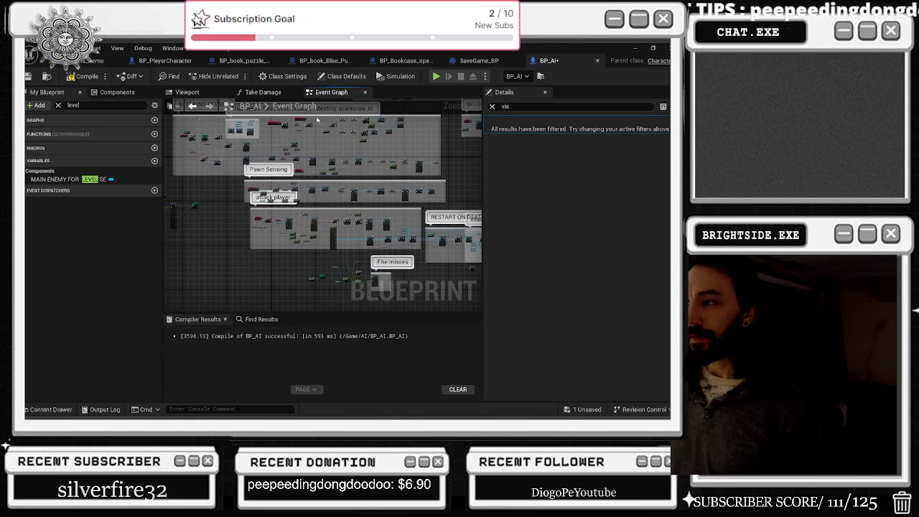
# Compile BP_AI, jump to the erroring Select node, and set its Index type to Boolean
pyautogui.click(80, 80)
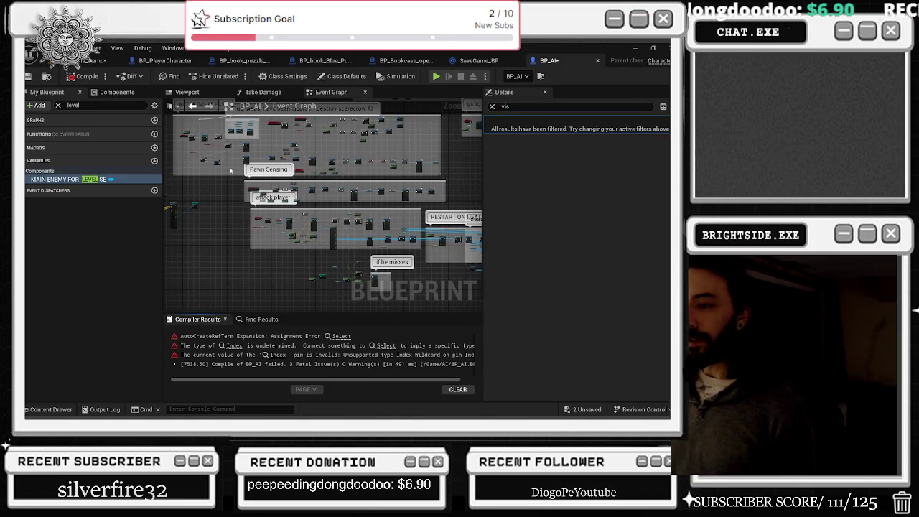
pyautogui.click(277, 336)
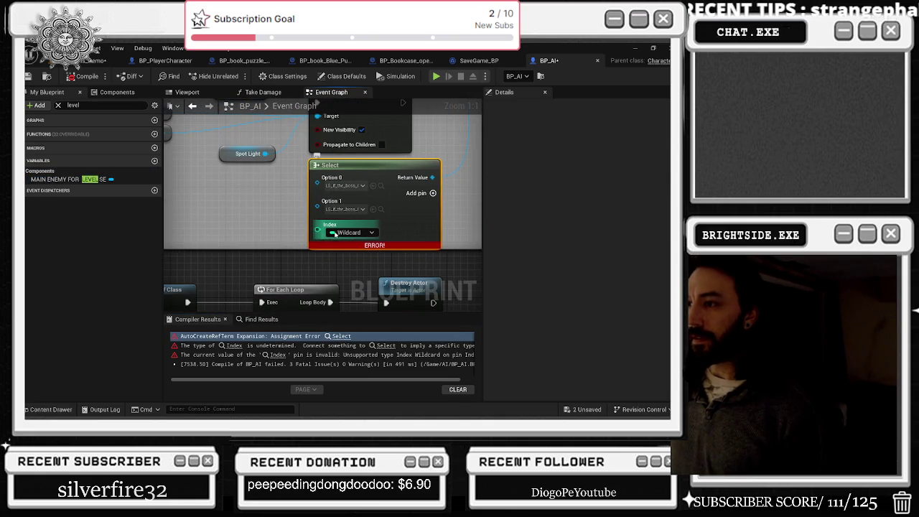
pyautogui.click(361, 236)
pyautogui.click(353, 257)
# Connect a Random Bool node to the Select Index and recompile BP_AI without errors
pyautogui.moveTo(317, 229); pyautogui.dragTo(224, 222)
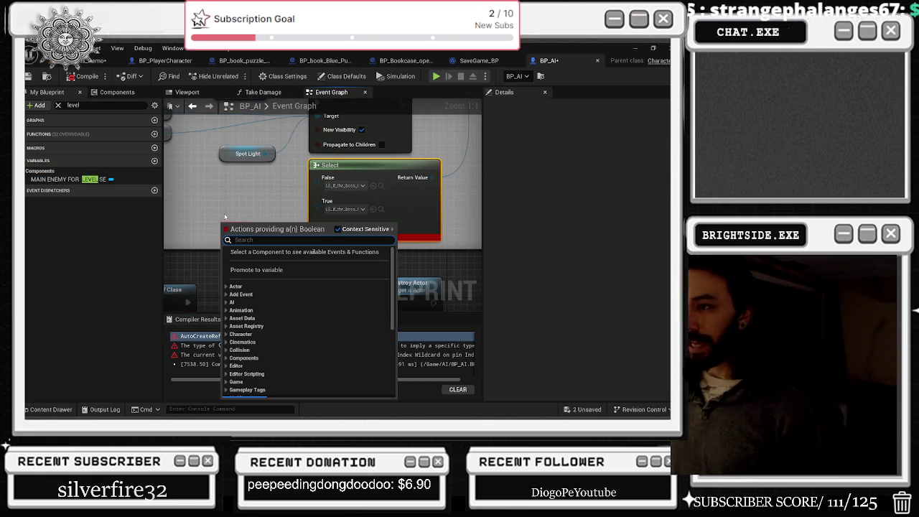
pyautogui.write('randmom')
pyautogui.press('BackSpace')
pyautogui.write('om boo')
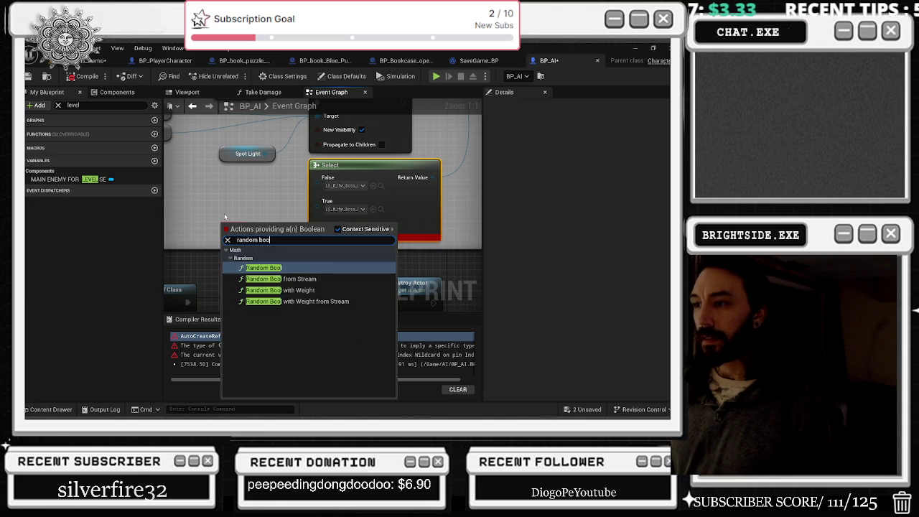
pyautogui.press('Return')
pyautogui.moveTo(250, 227); pyautogui.dragTo(243, 214)
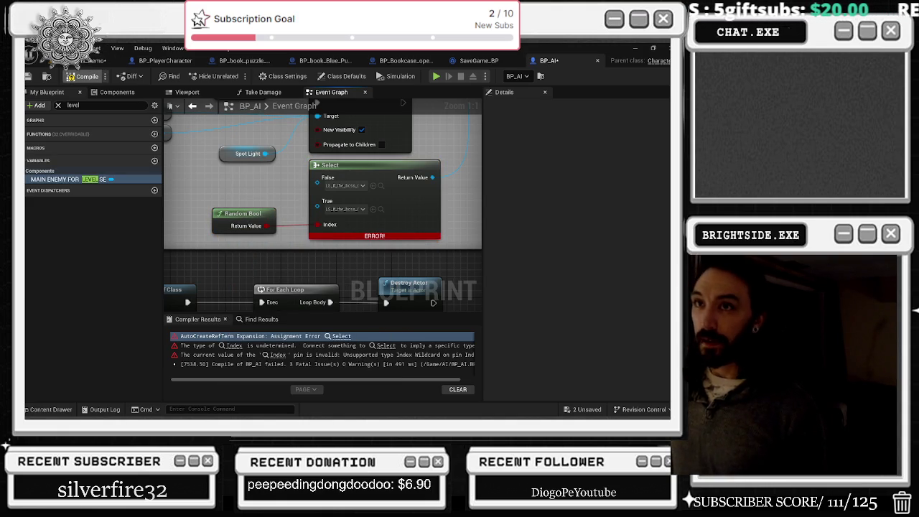
pyautogui.click(83, 76)
pyautogui.click(94, 60)
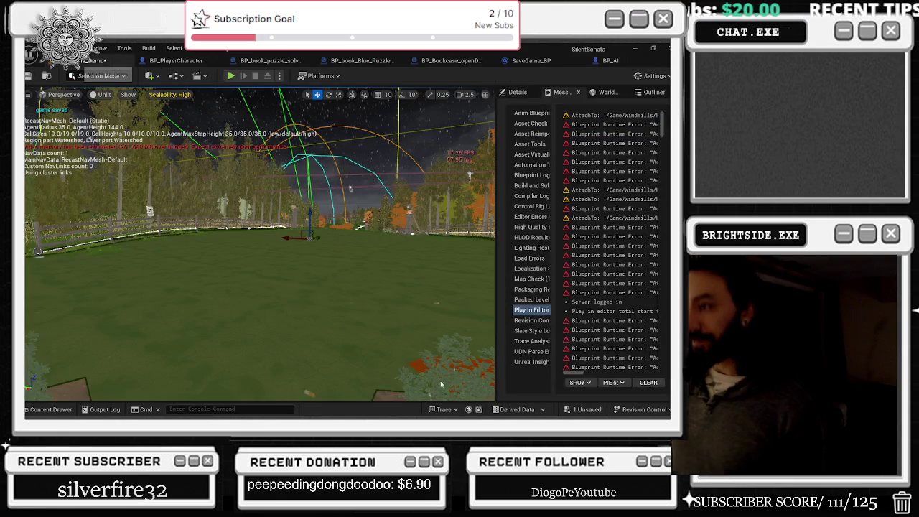
# Save the Windmills_Demo map and launch Play In Editor with Alt+P
pyautogui.click(584, 408)
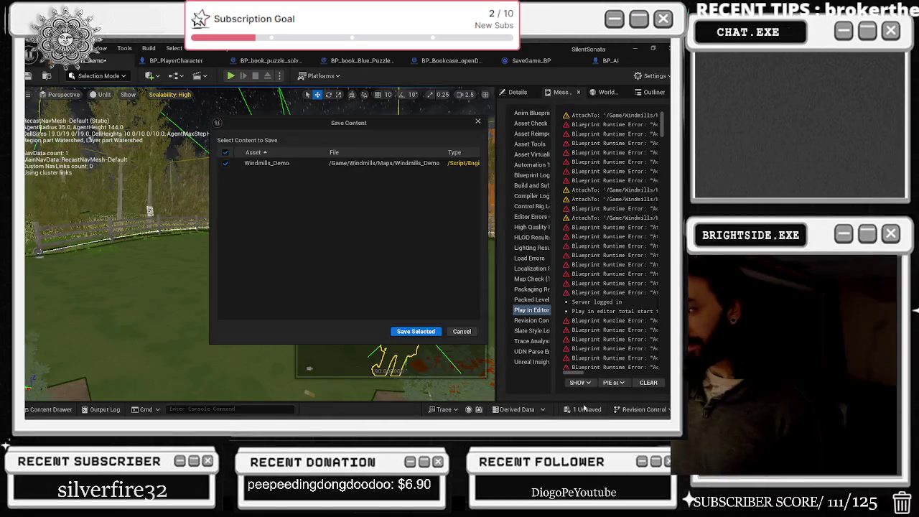
pyautogui.click(417, 331)
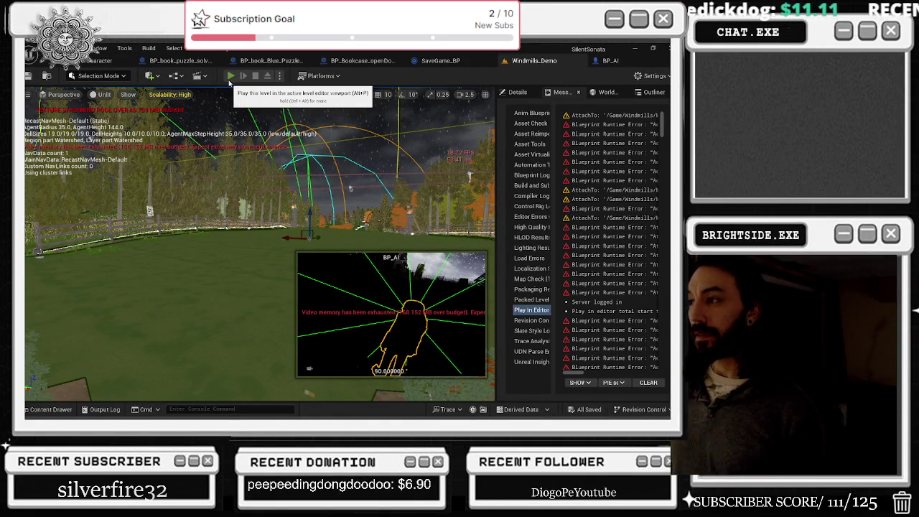
pyautogui.hotkey('alt', 'p')
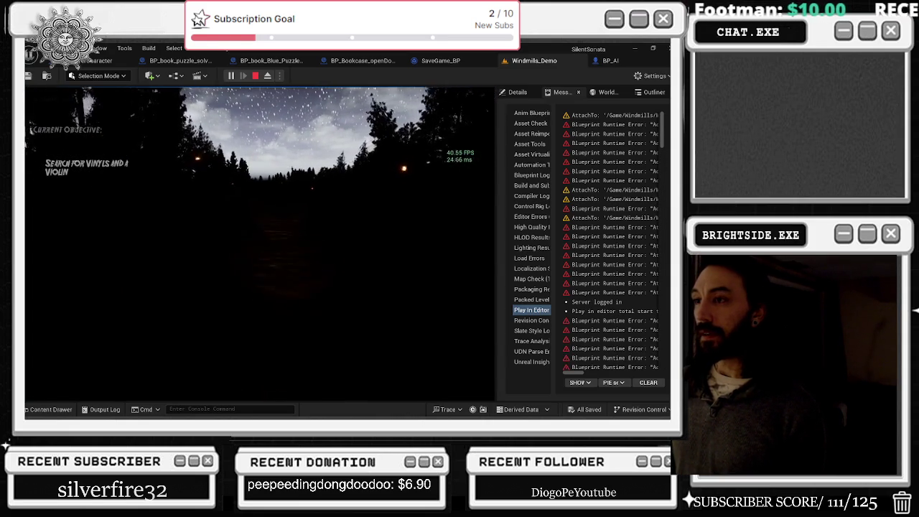
# Walk down the dark forest path toward the distant building, then end the playtest
pyautogui.press('w')
pyautogui.press('w')
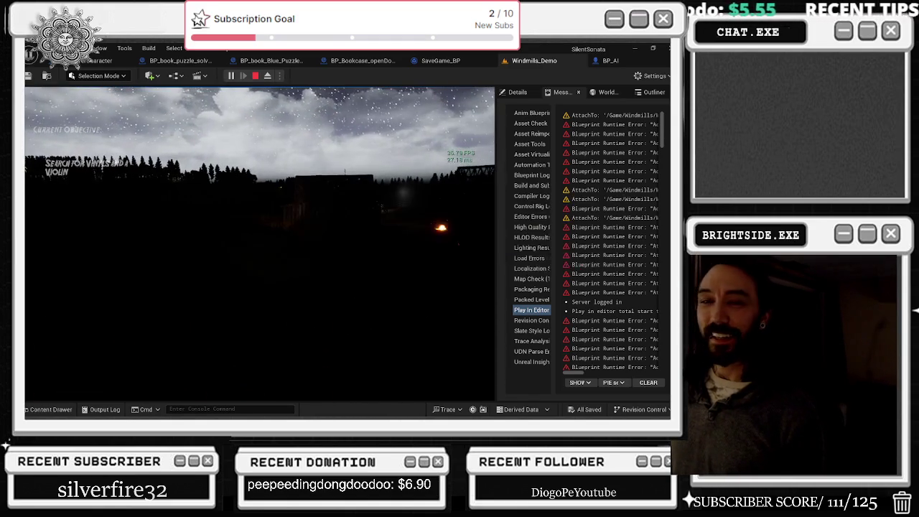
pyautogui.hotkey('shift', 'F1')
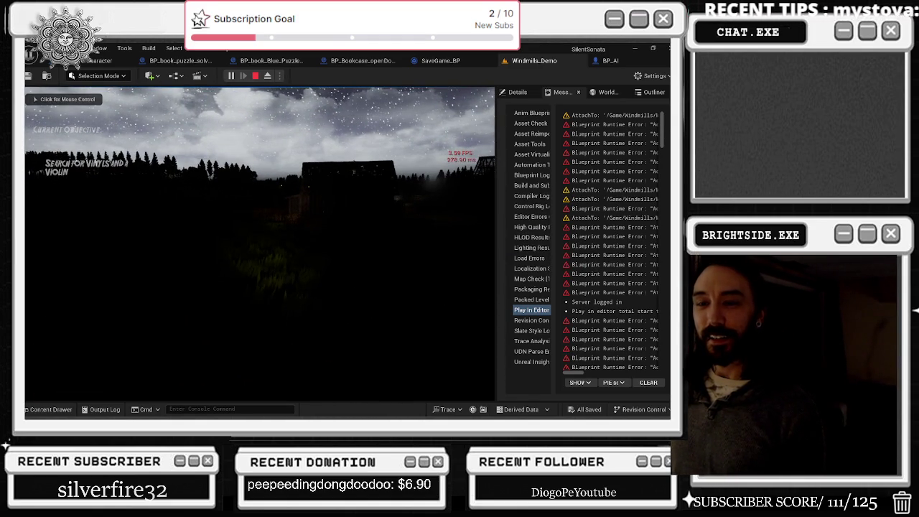
pyautogui.click(259, 244)
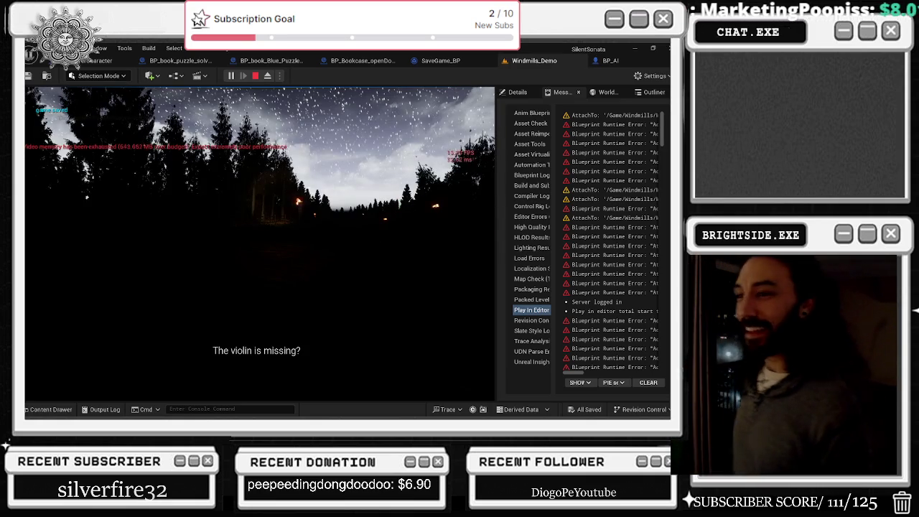
pyautogui.press('Escape')
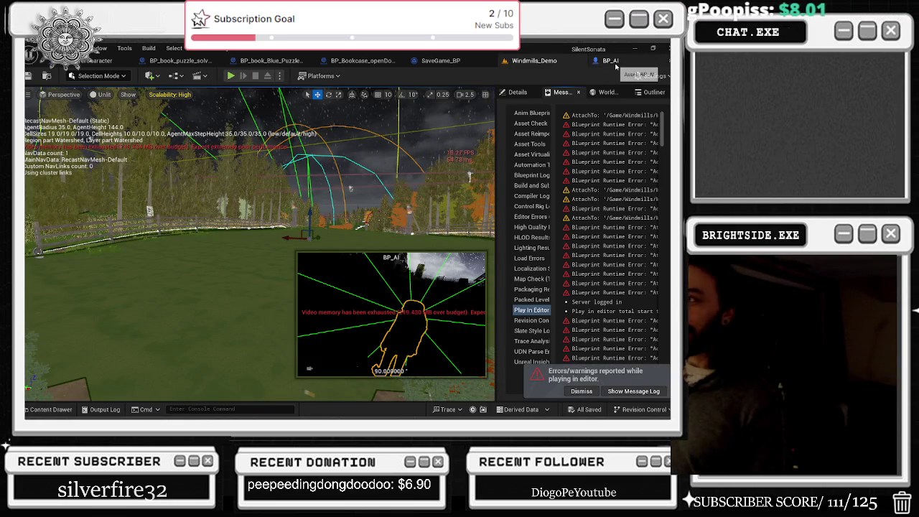
# Open the LS_if_the_boss_Gets_you_killed_death_Alternate_Windmill sequence and move the Windmills_Demo tab to first place
pyautogui.click(602, 75)
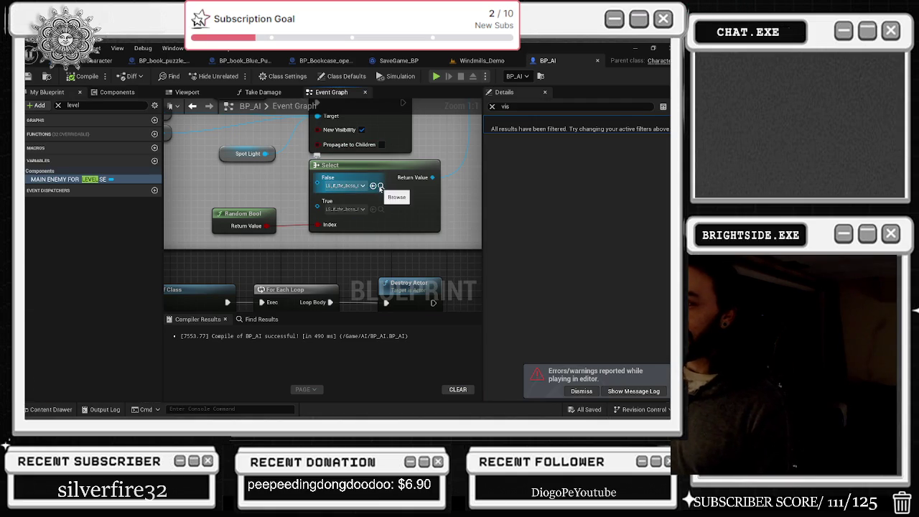
pyautogui.click(381, 185)
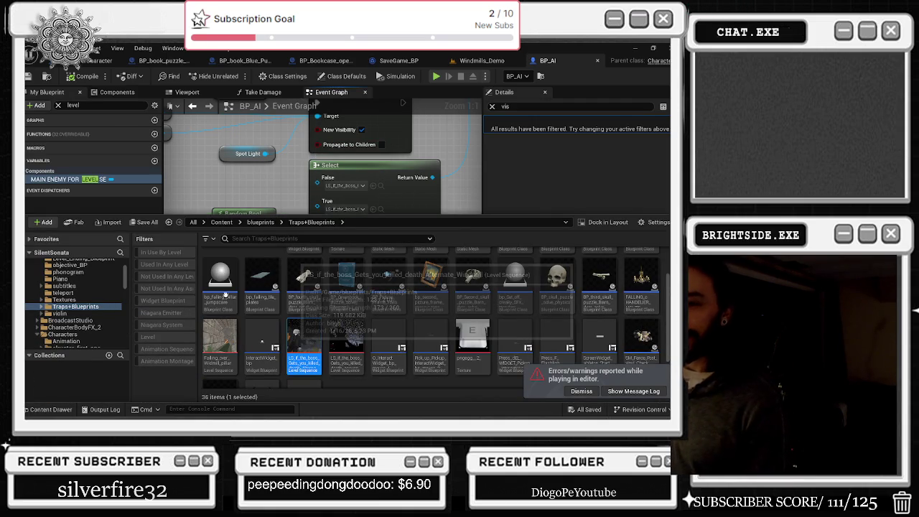
pyautogui.doubleClick(304, 344)
pyautogui.moveTo(533, 63); pyautogui.dragTo(86, 61)
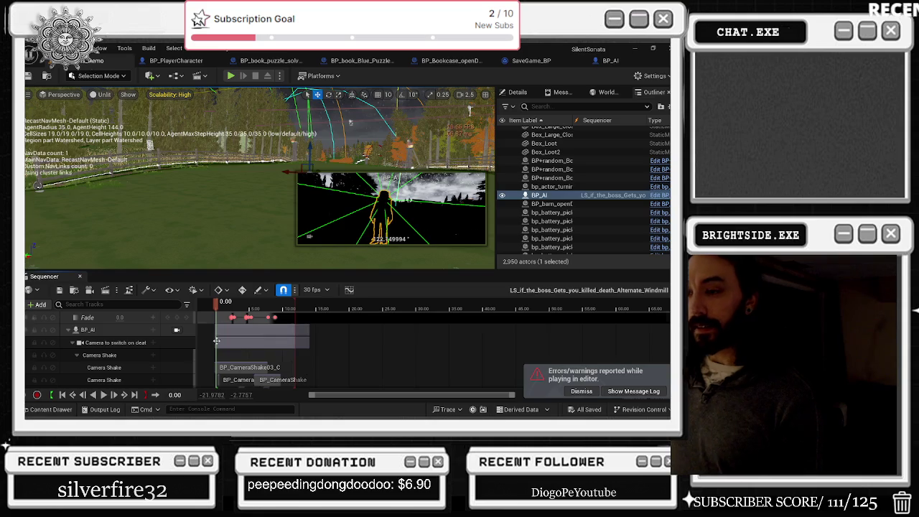
# Play and stop the boss death sequence, then collapse BP_AI's camera tracks to list its components
pyautogui.press('space')
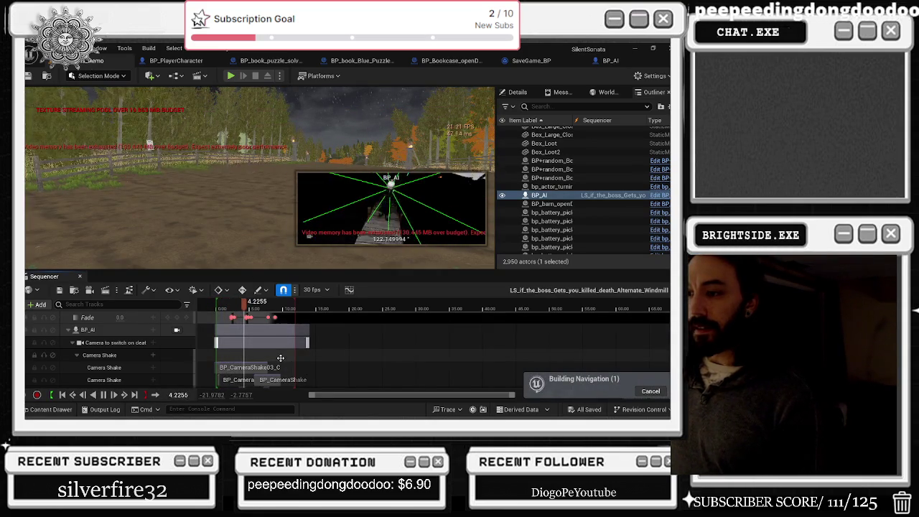
pyautogui.press('space')
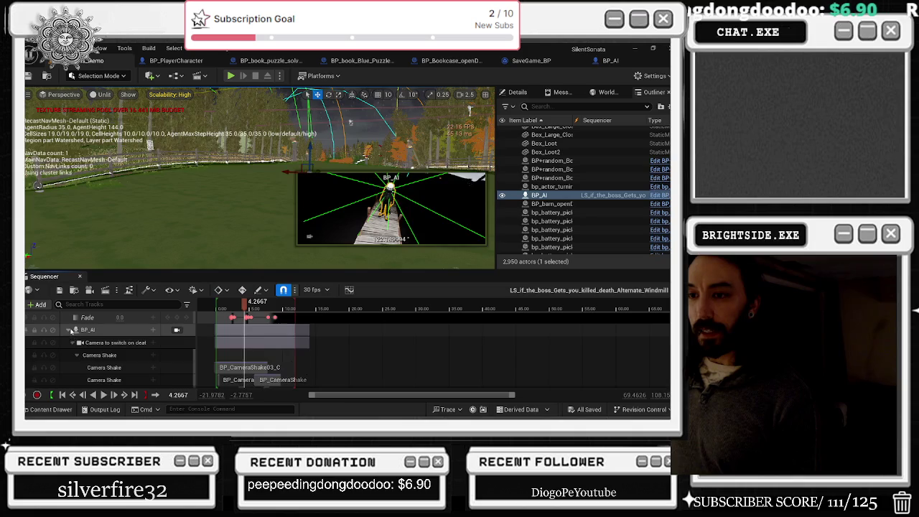
pyautogui.click(69, 331)
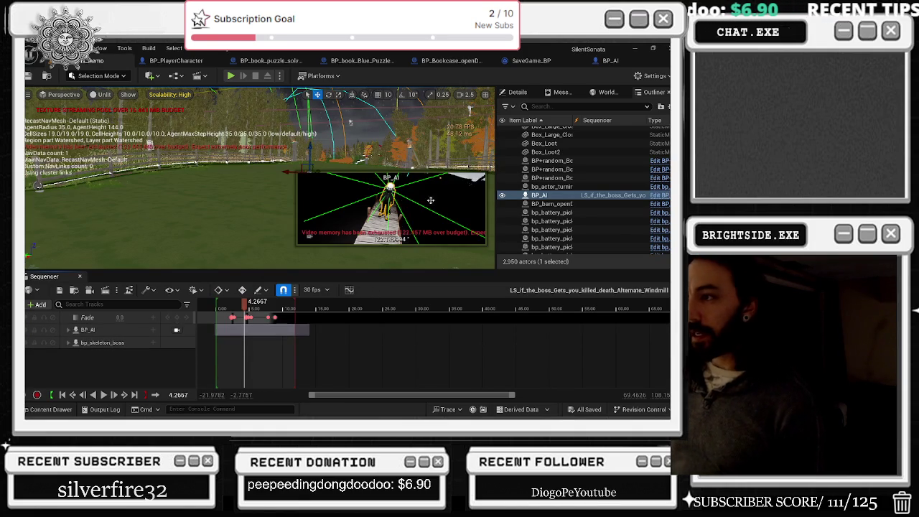
pyautogui.click(517, 92)
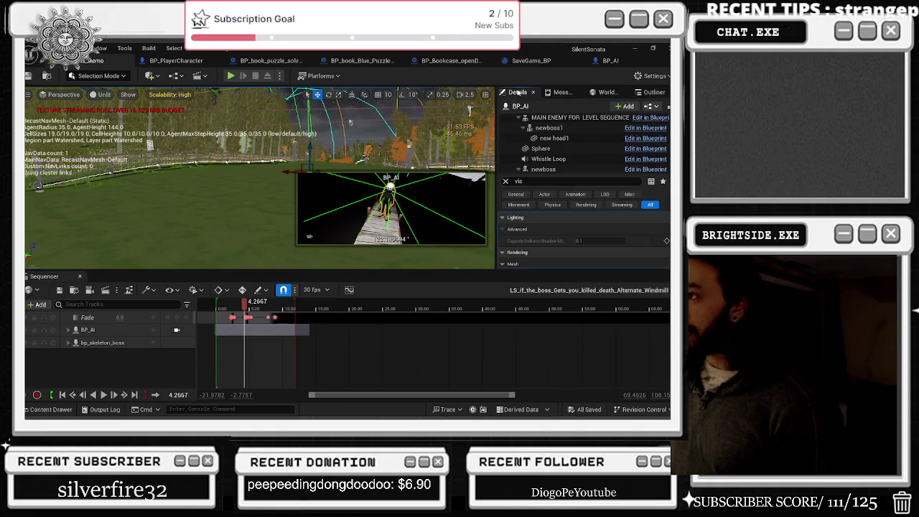
# Turn on Visible for BP_AI's new head1 component and replay the sequence from the start
pyautogui.click(550, 128)
pyautogui.scroll(3, 576, 232)
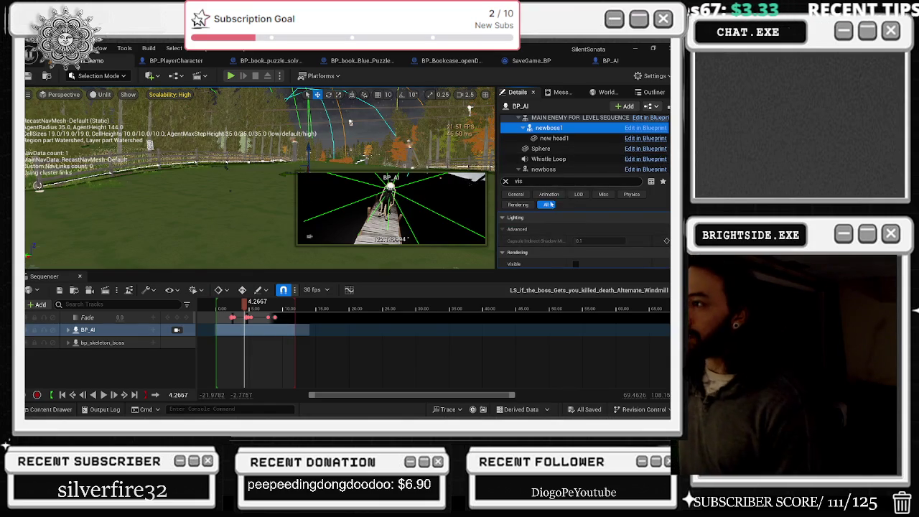
pyautogui.click(574, 251)
pyautogui.press('Down')
pyautogui.click(575, 250)
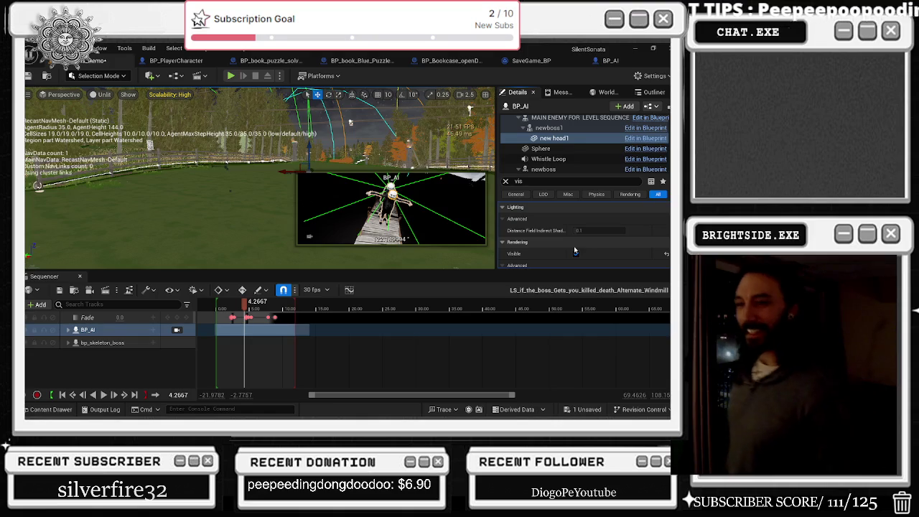
pyautogui.click(576, 254)
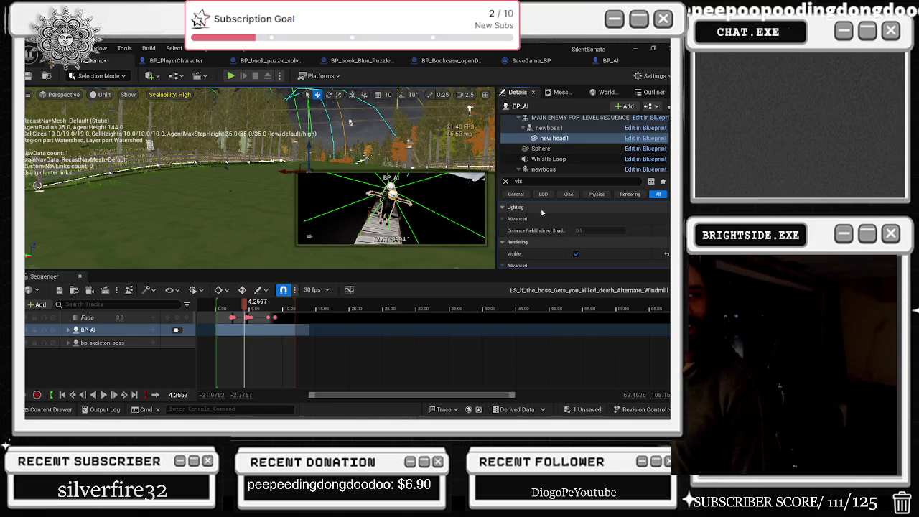
pyautogui.moveTo(244, 302); pyautogui.dragTo(214, 304)
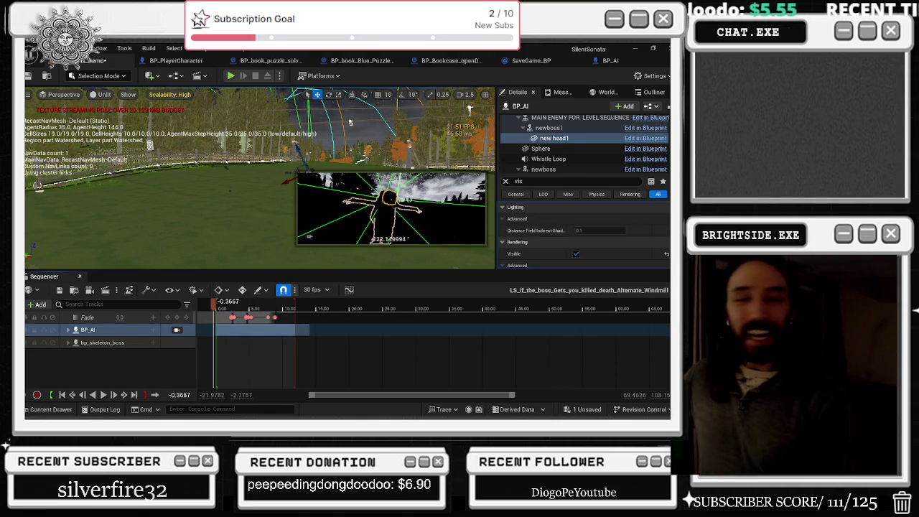
pyautogui.press('space')
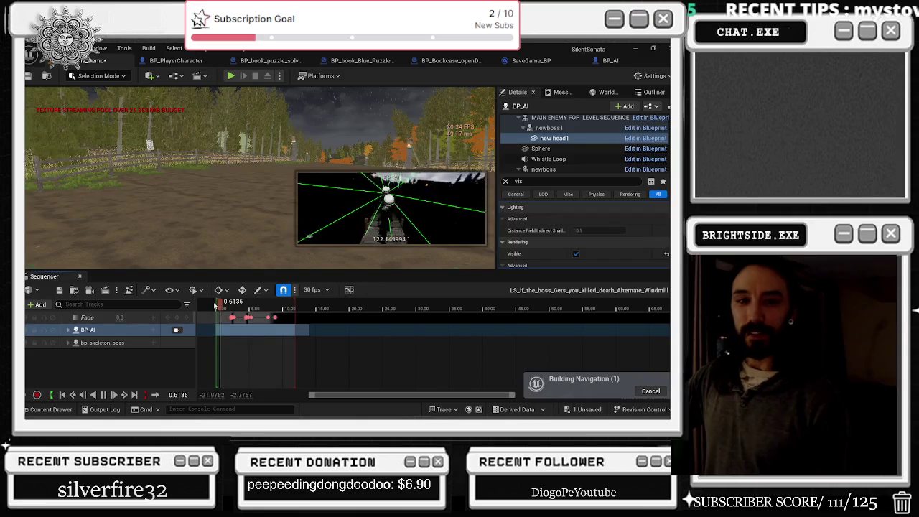
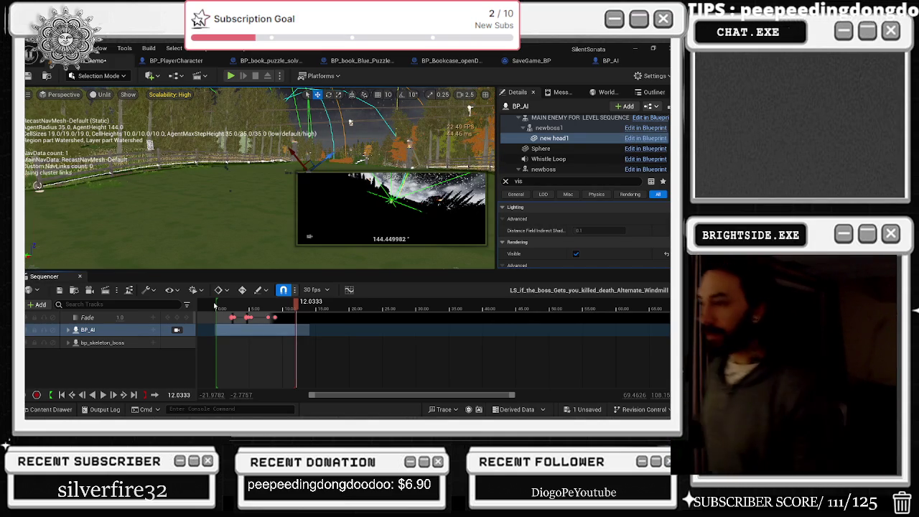
# Play the boss death sequence from its start, restarting once before stopping
pyautogui.click(219, 302)
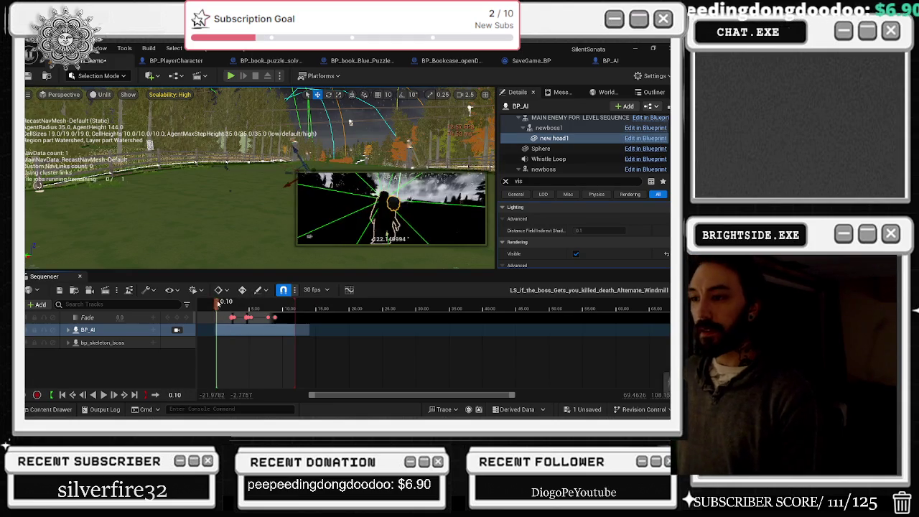
pyautogui.press('space')
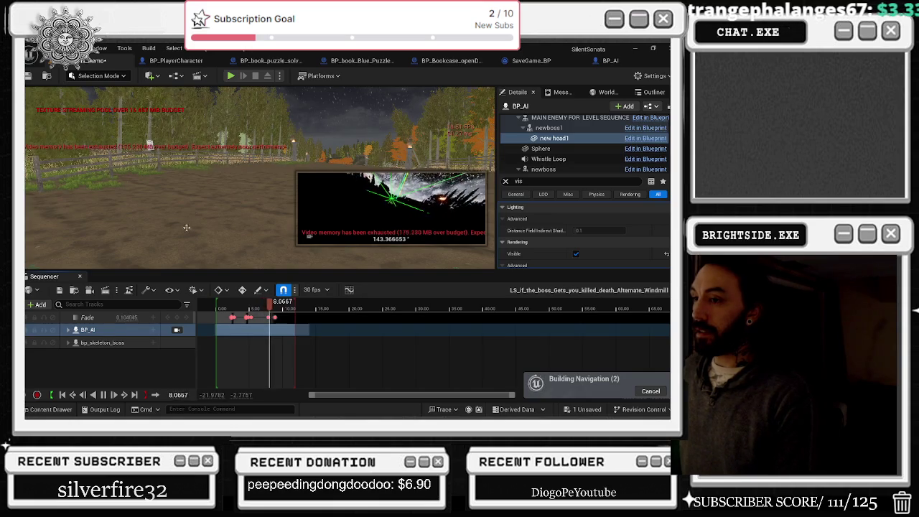
pyautogui.click(218, 302)
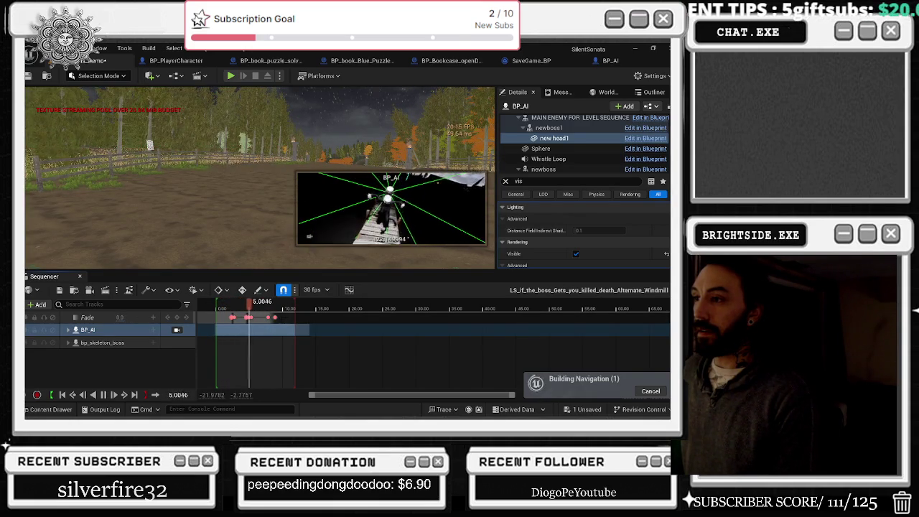
pyautogui.press('space')
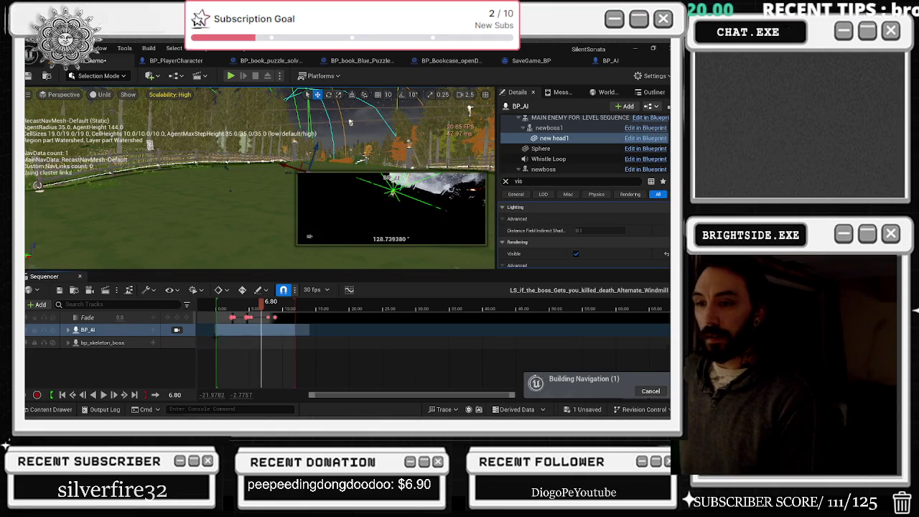
# Expand the BP_AI track's subtracks and collapse its death camera track
pyautogui.click(68, 330)
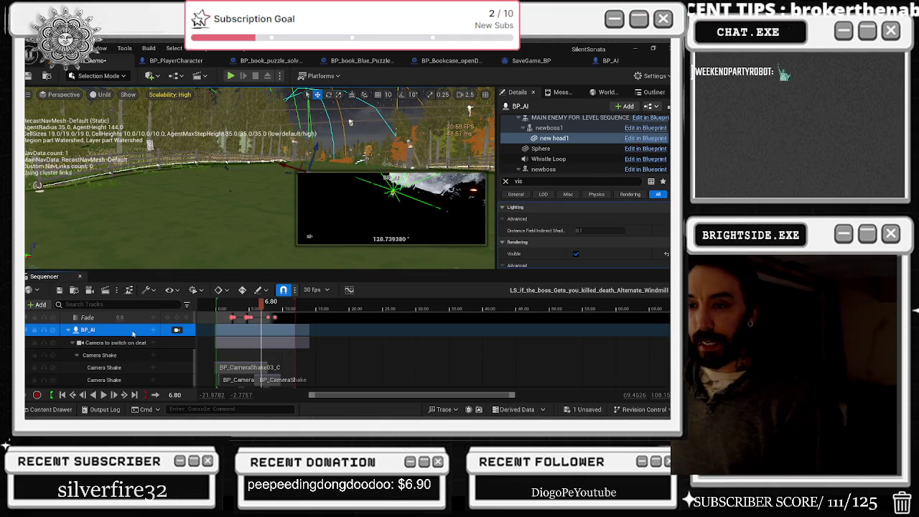
pyautogui.scroll(-2, 108, 352)
pyautogui.scroll(2, 79, 343)
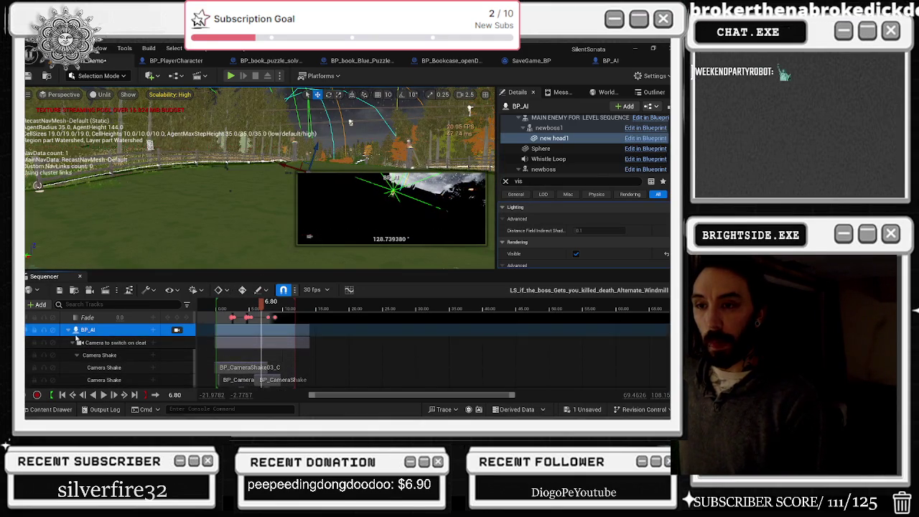
pyautogui.click(75, 343)
# Inspect the dead main character's Roll, Pitch and Yaw rotation keys, then collapse its Transform track
pyautogui.click(119, 359)
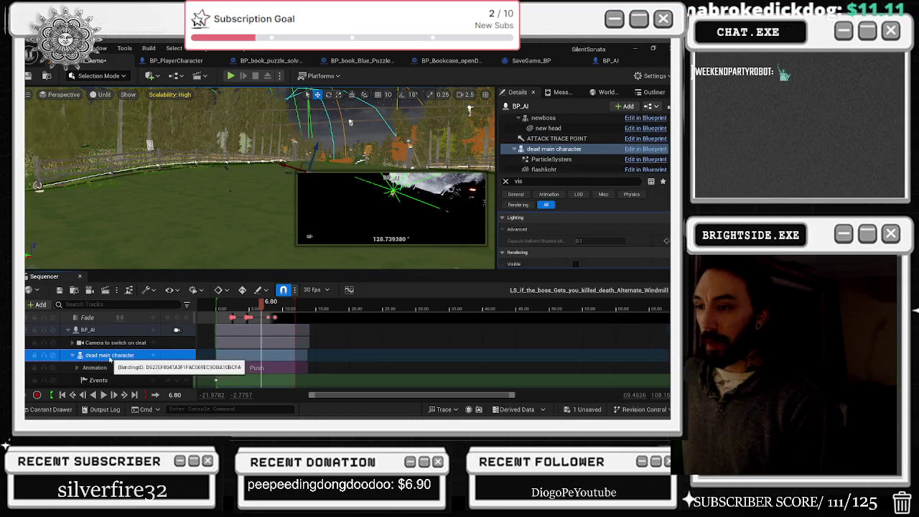
pyautogui.scroll(-5, 119, 362)
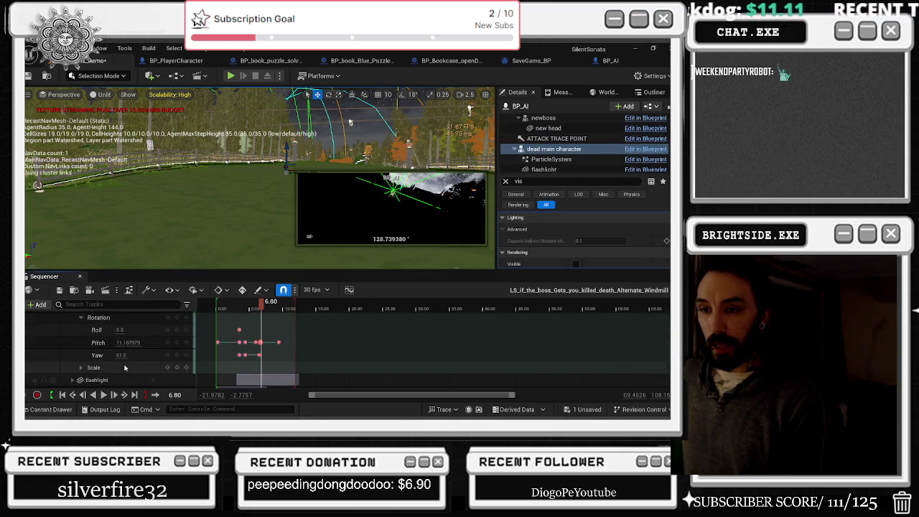
pyautogui.scroll(4, 108, 355)
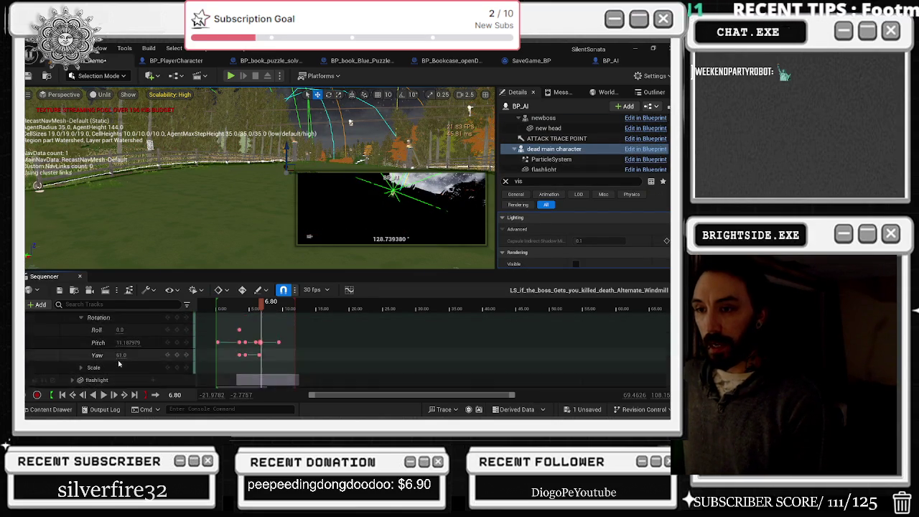
pyautogui.click(81, 346)
pyautogui.scroll(3, 108, 345)
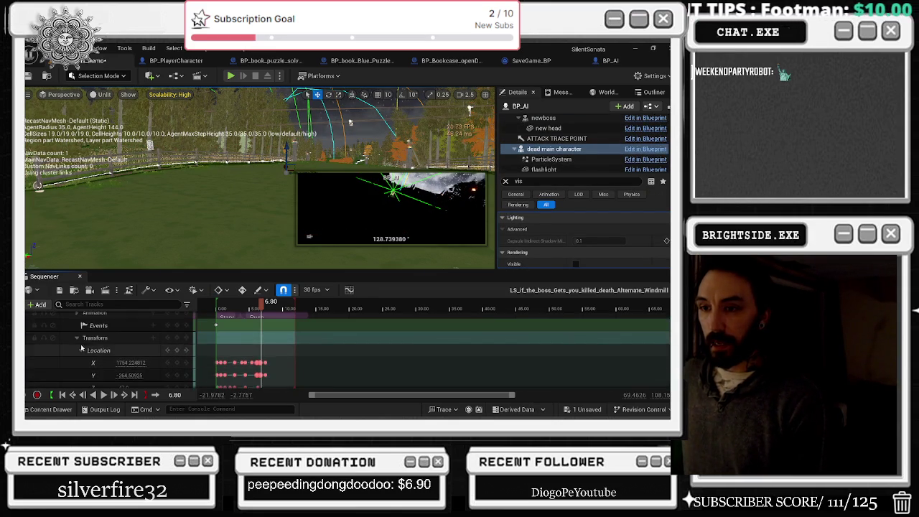
pyautogui.doubleClick(127, 339)
pyautogui.scroll(-2, 126, 342)
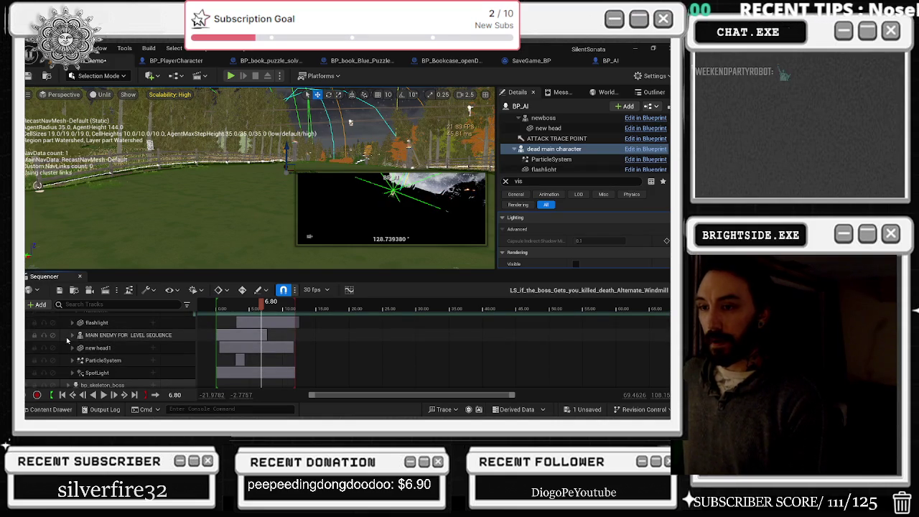
# Expand MAIN ENEMY FOR LEVEL SEQUENCE and its Animation tracks, with the playhead near 6.90
pyautogui.click(250, 324)
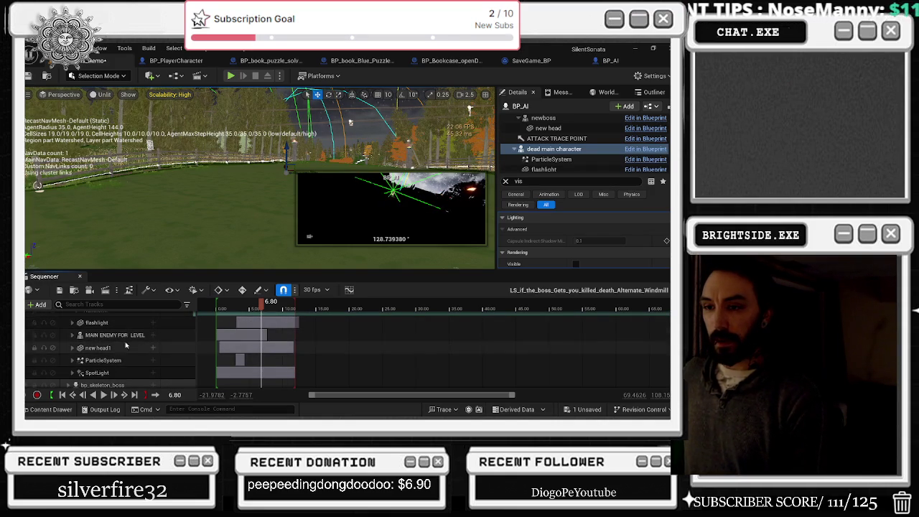
pyautogui.click(72, 337)
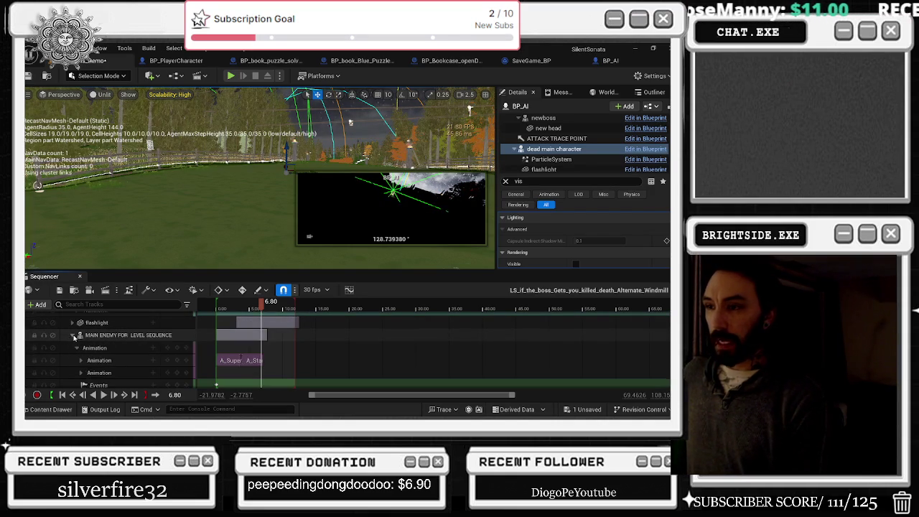
pyautogui.click(74, 347)
pyautogui.scroll(3, 266, 356)
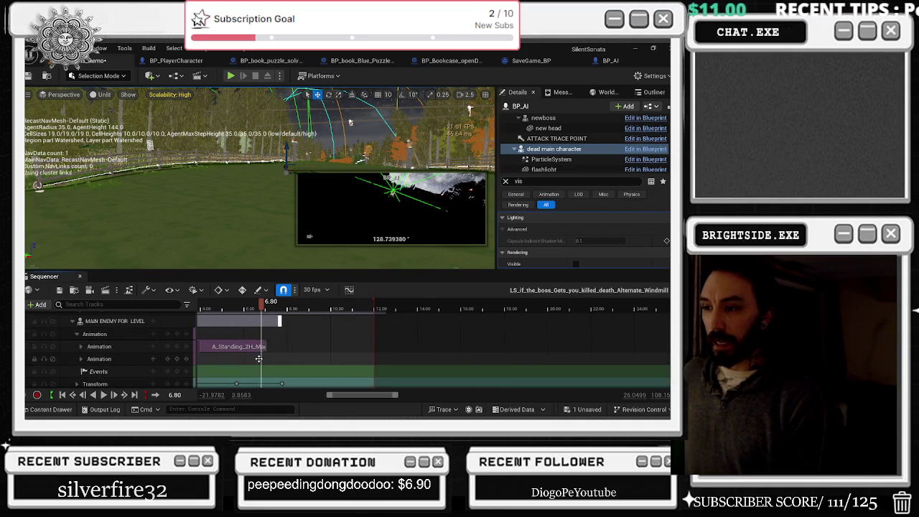
pyautogui.click(267, 312)
pyautogui.moveTo(267, 312); pyautogui.dragTo(273, 312)
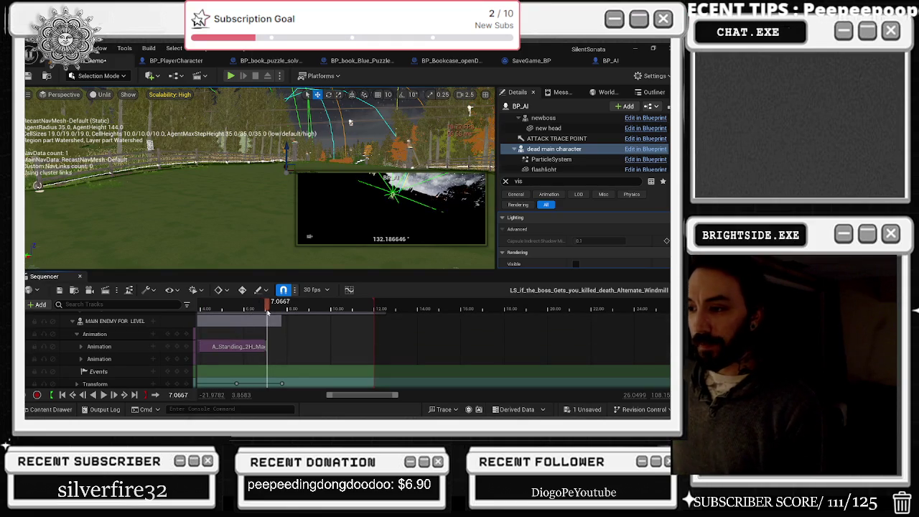
pyautogui.scroll(-2, 245, 345)
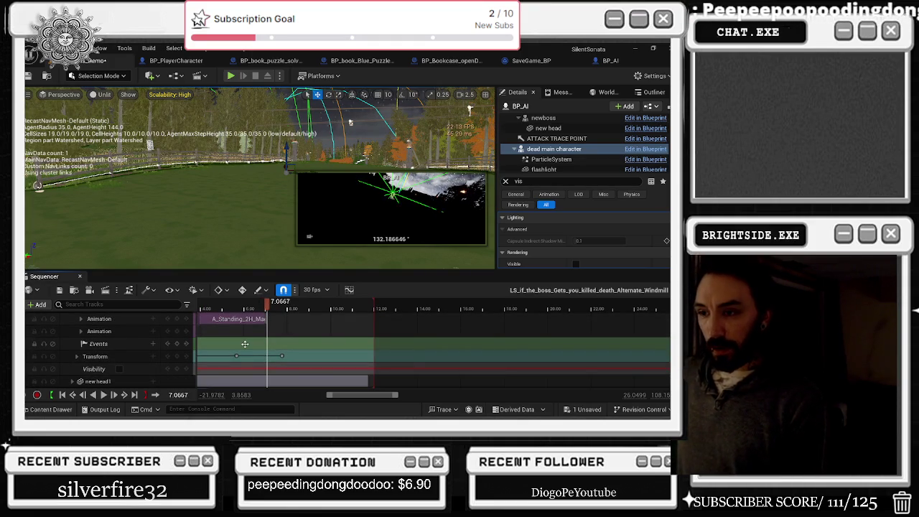
pyautogui.scroll(3, 248, 348)
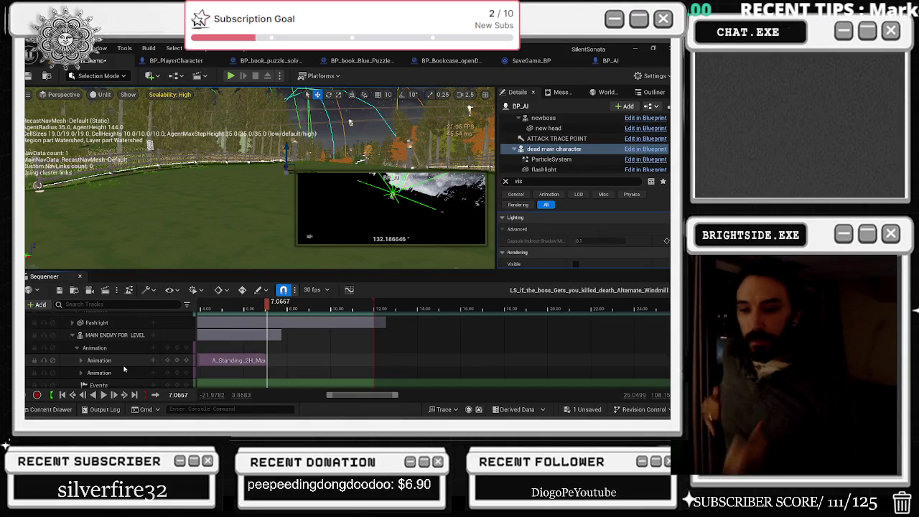
pyautogui.hotkey('alt', 'Tab')
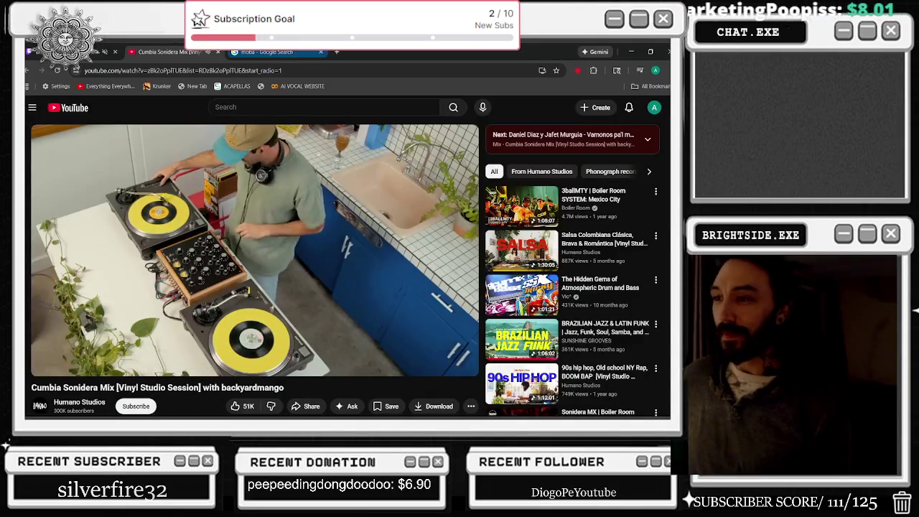
# Play the 3ballMTY | Boiler Room SYSTEM: Mexico City video, then minimize the browser
pyautogui.moveTo(523, 339)
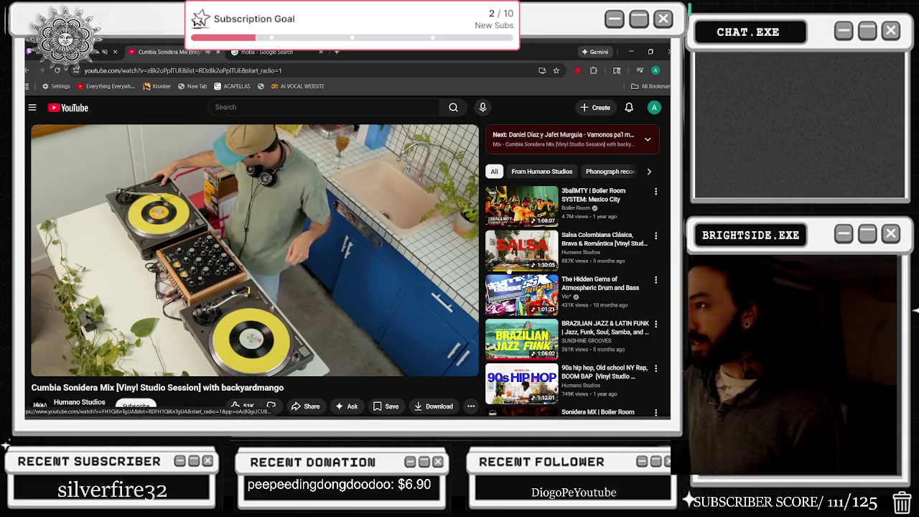
pyautogui.scroll(-5, 523, 340)
pyautogui.scroll(5, 508, 242)
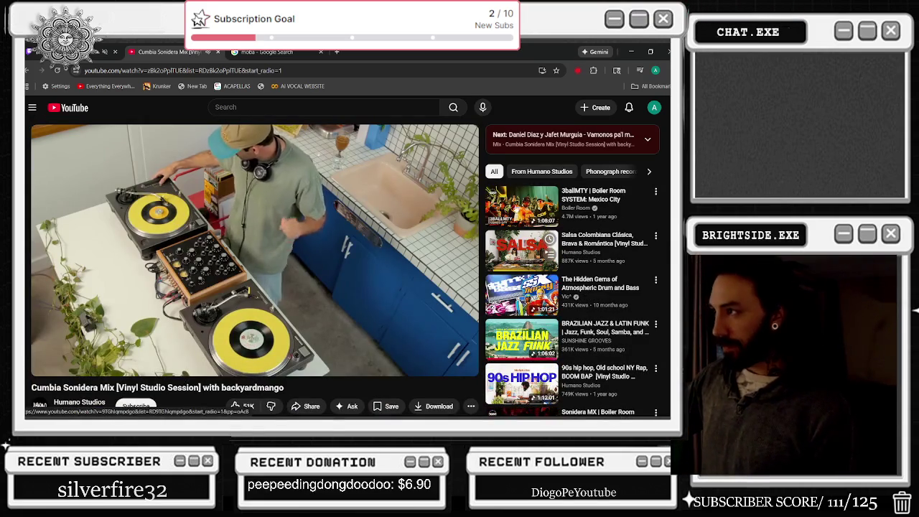
pyautogui.click(523, 205)
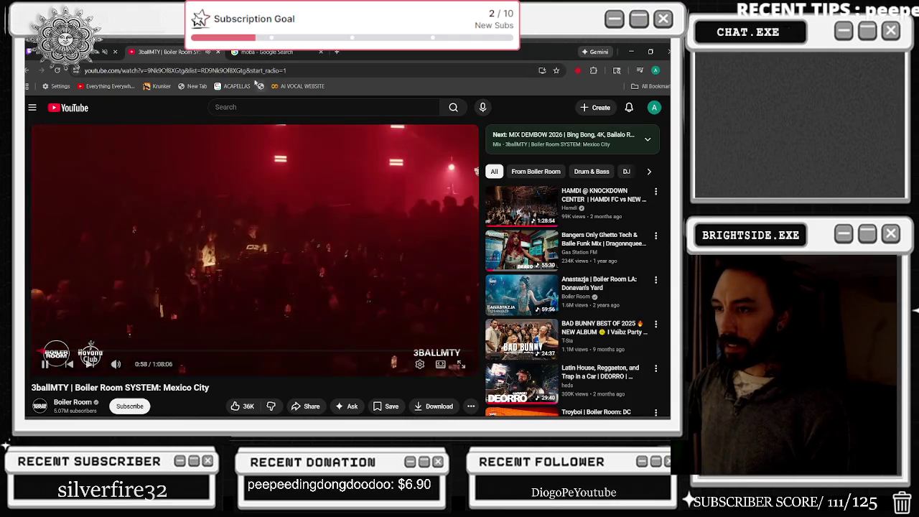
pyautogui.press('super+Down')
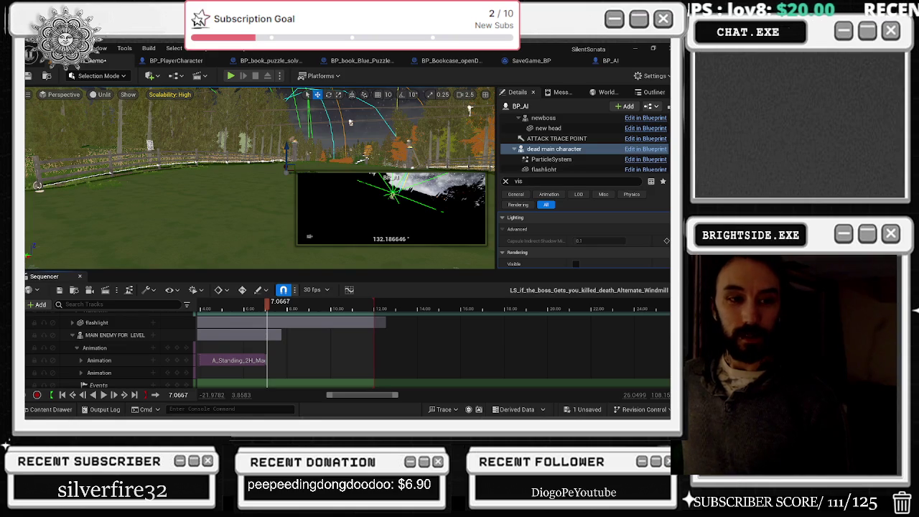
pyautogui.hotkey('alt', 'Tab')
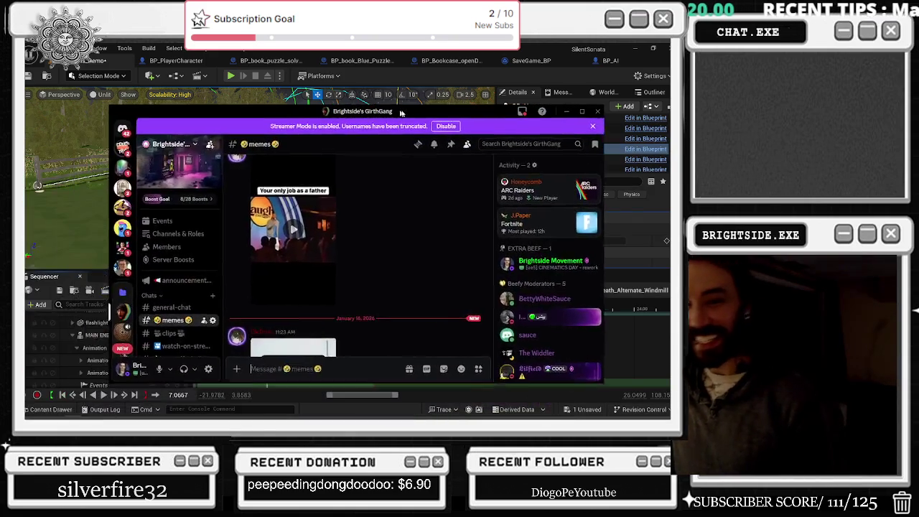
pyautogui.scroll(-5, 431, 215)
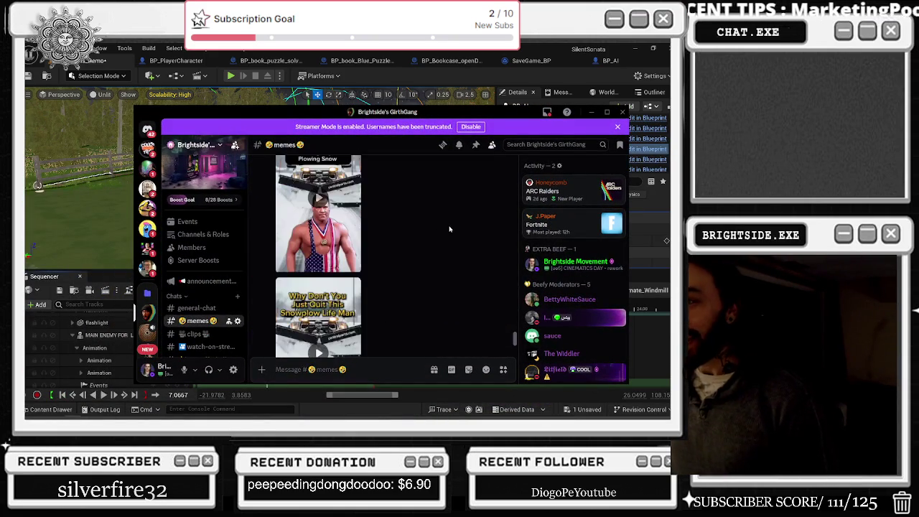
pyautogui.rightClick(414, 210)
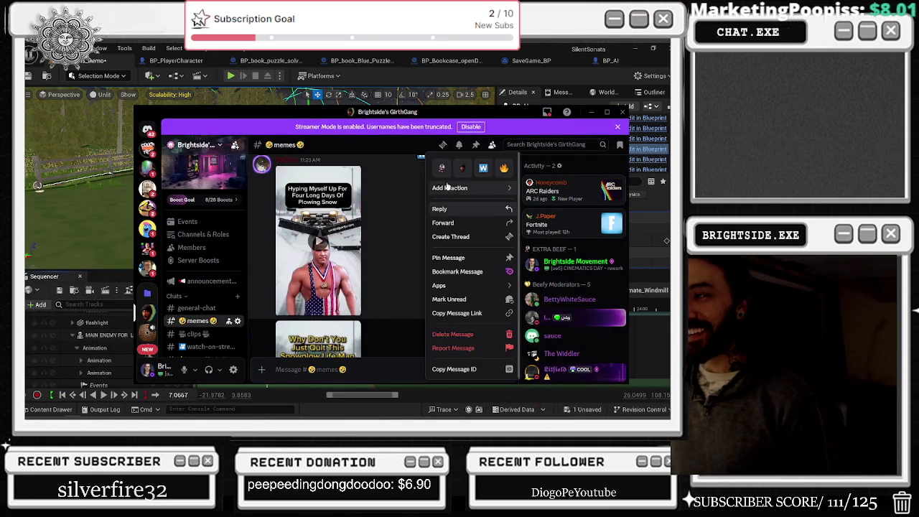
pyautogui.scroll(-3, 406, 230)
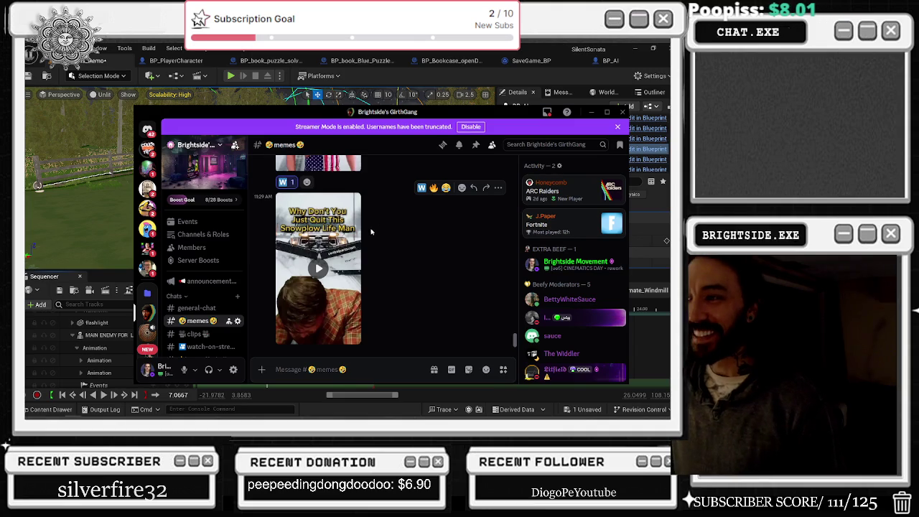
pyautogui.scroll(5, 396, 250)
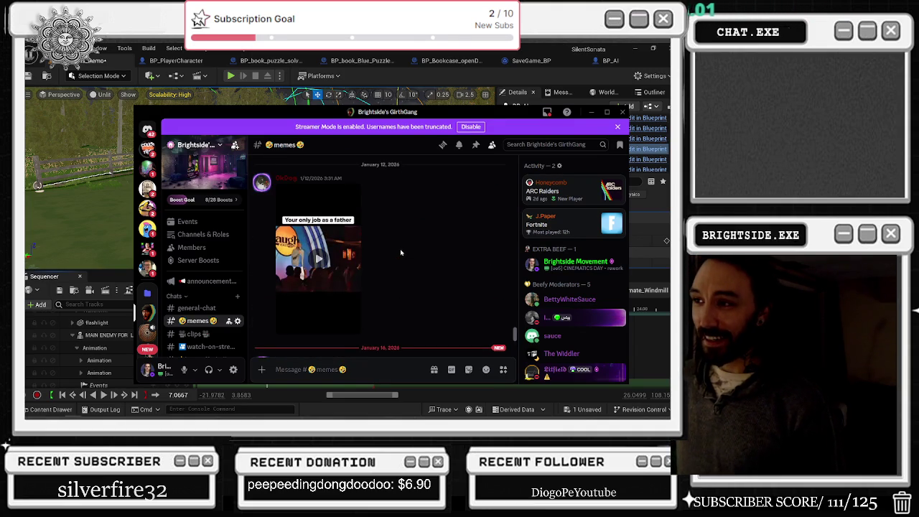
pyautogui.scroll(-5, 410, 250)
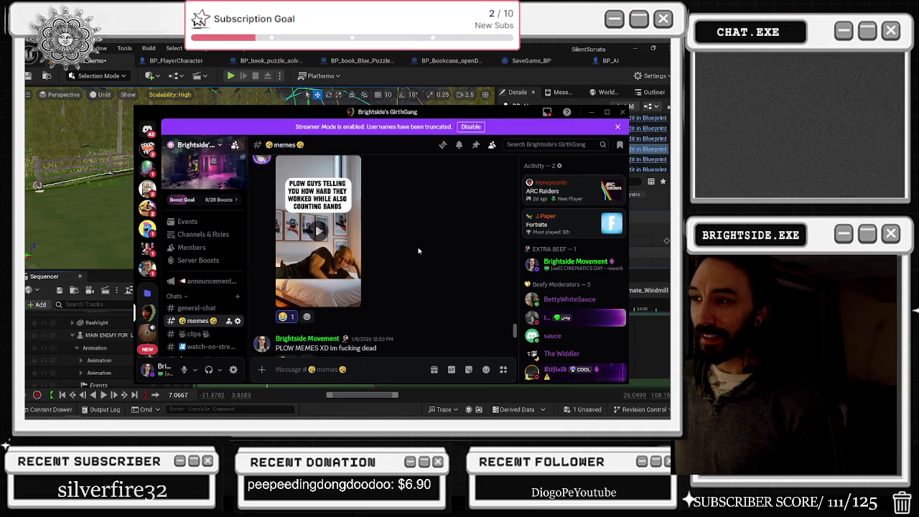
pyautogui.scroll(-10, 418, 245)
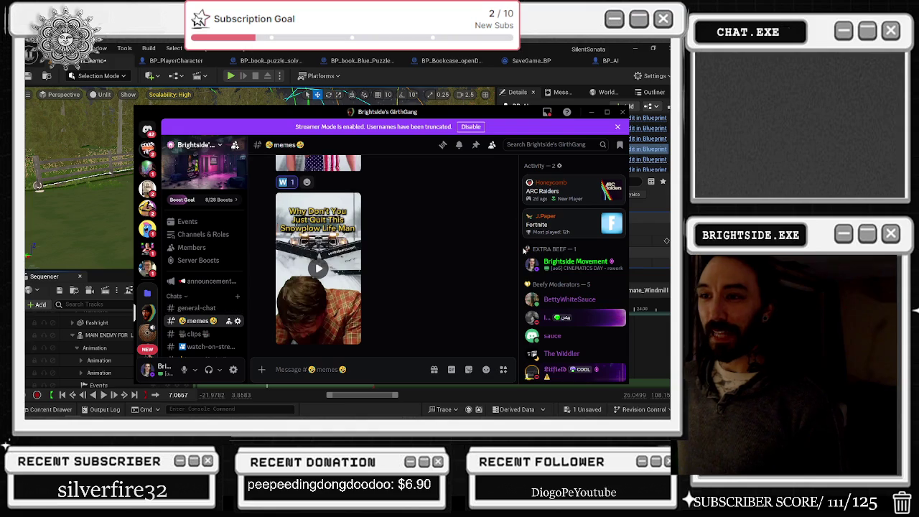
pyautogui.moveTo(516, 418)
pyautogui.rightClick(617, 411)
pyautogui.click(579, 401)
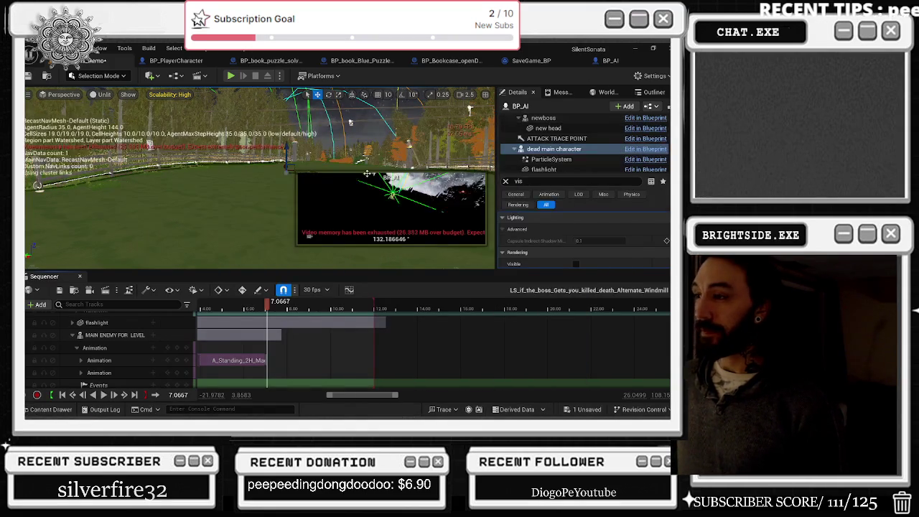
# Preview the boss sequence from about 5.9 seconds
pyautogui.click(235, 307)
pyautogui.press('space')
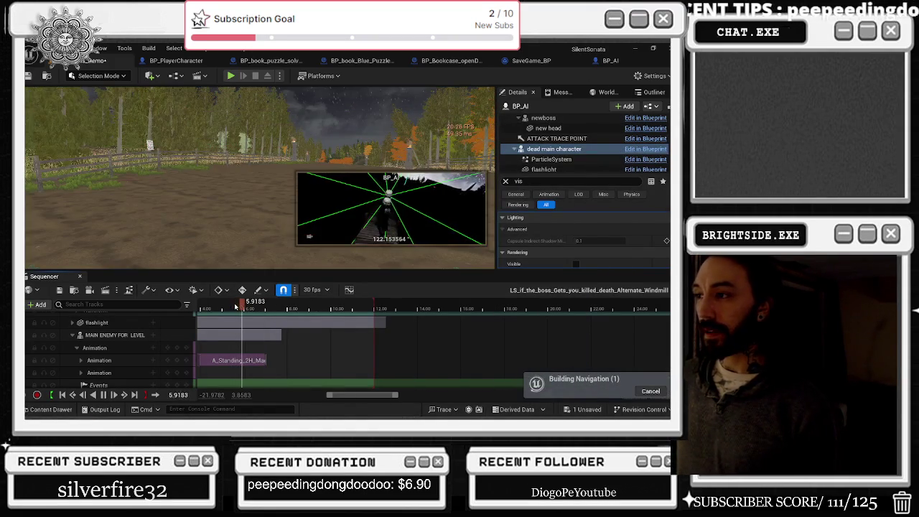
pyautogui.press('space')
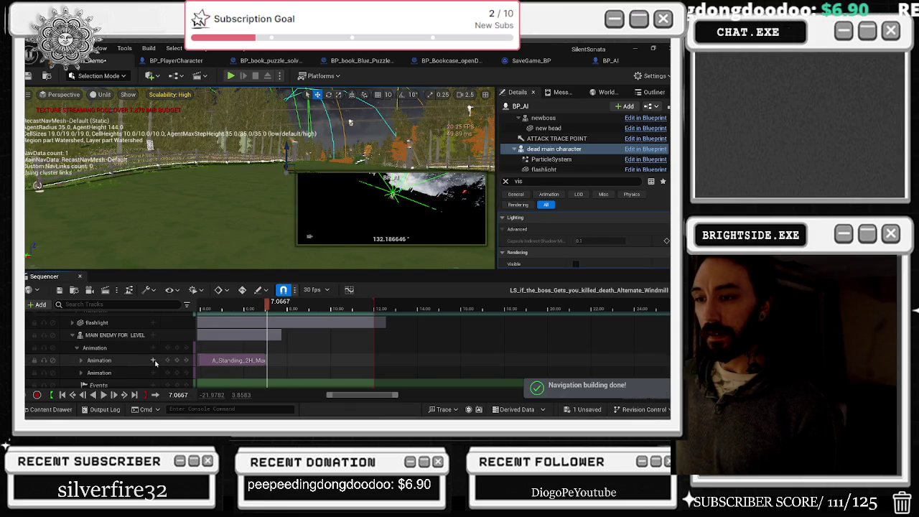
# Add the Zombie_Attack animation to MAIN ENEMY FOR LEVEL's Animation track
pyautogui.click(154, 361)
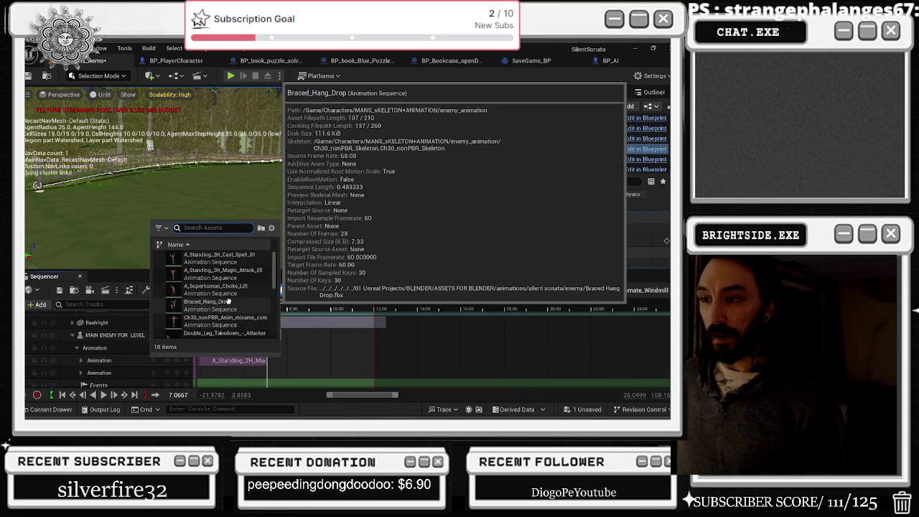
pyautogui.scroll(-2, 228, 302)
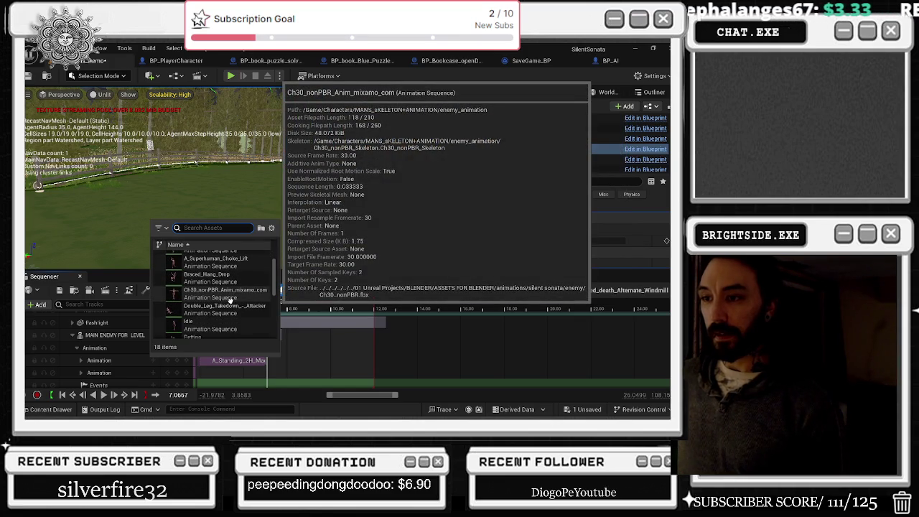
pyautogui.scroll(-2, 232, 296)
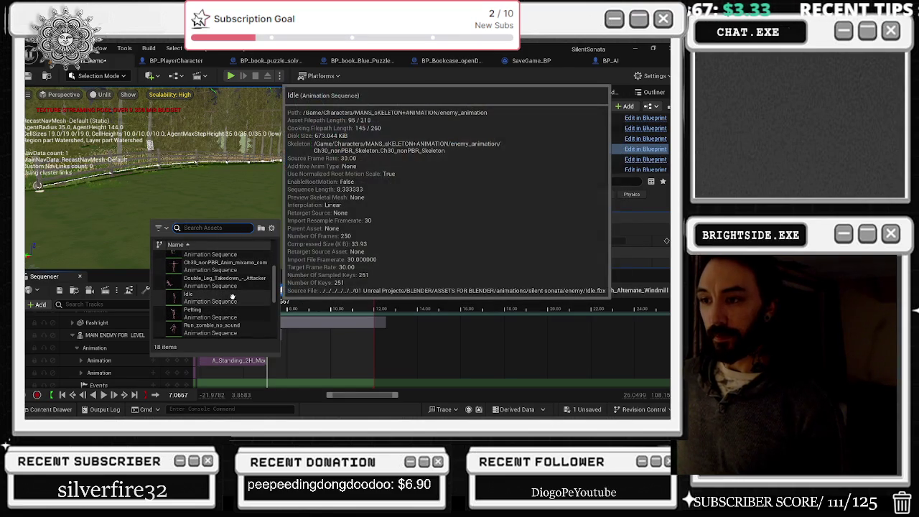
pyautogui.scroll(-1, 232, 297)
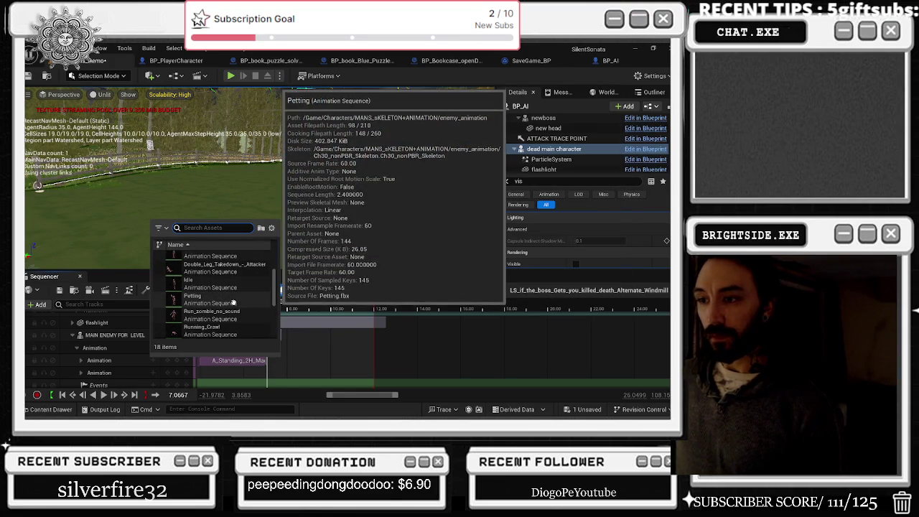
pyautogui.scroll(-3, 234, 303)
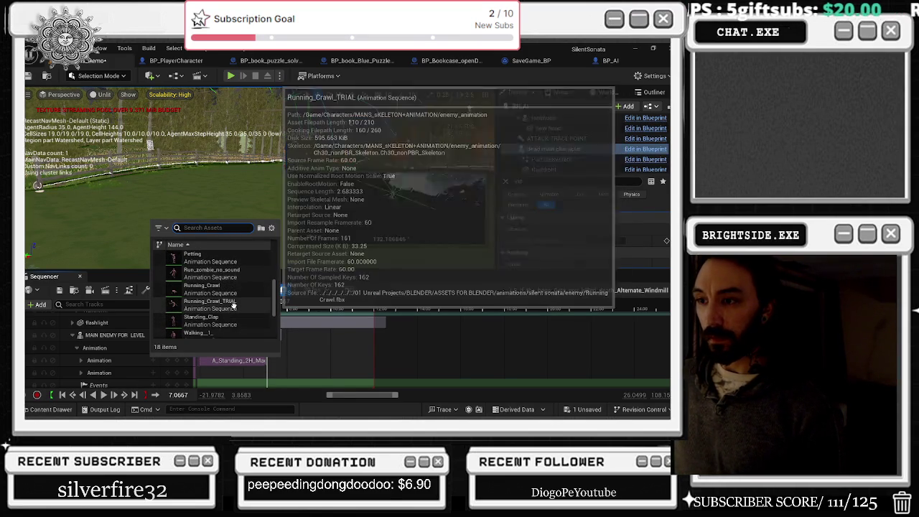
pyautogui.scroll(-3, 242, 306)
pyautogui.scroll(-1, 244, 304)
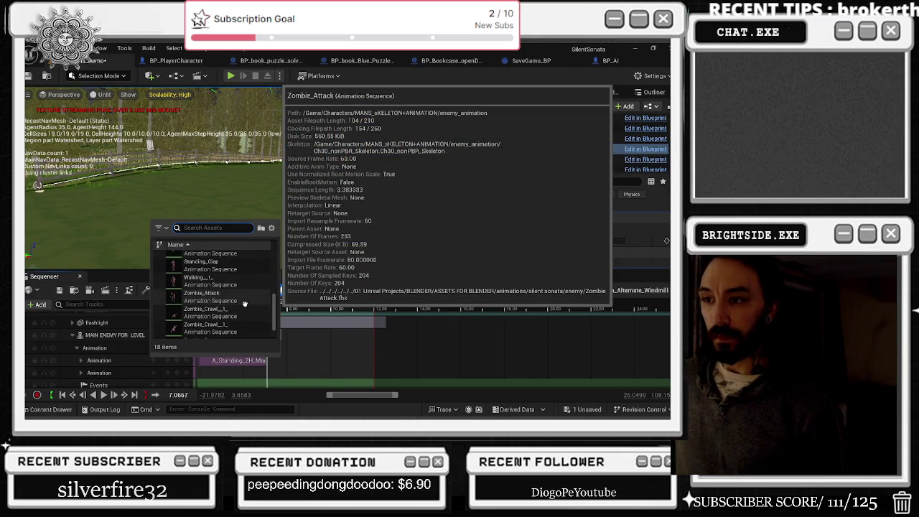
pyautogui.click(244, 304)
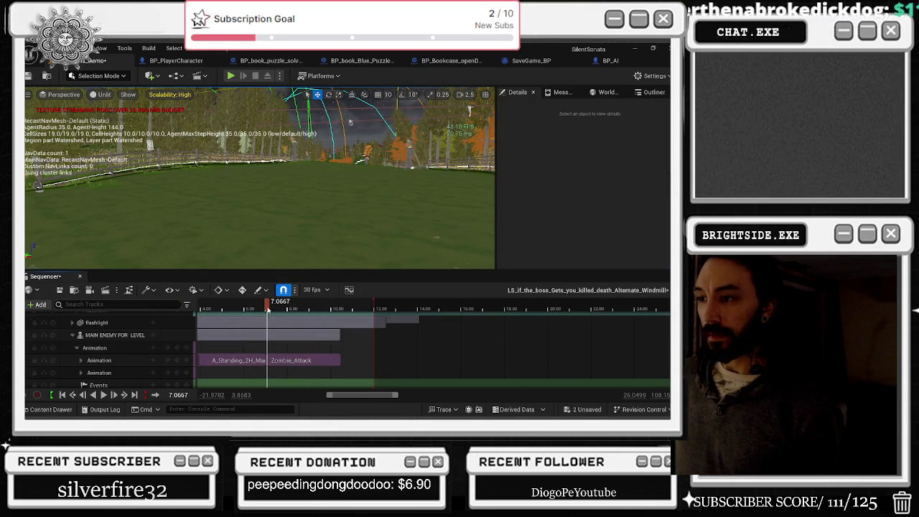
# Pilot the BP_AI actor and scrub the playhead to around 7.7 seconds
pyautogui.moveTo(268, 308); pyautogui.dragTo(273, 309)
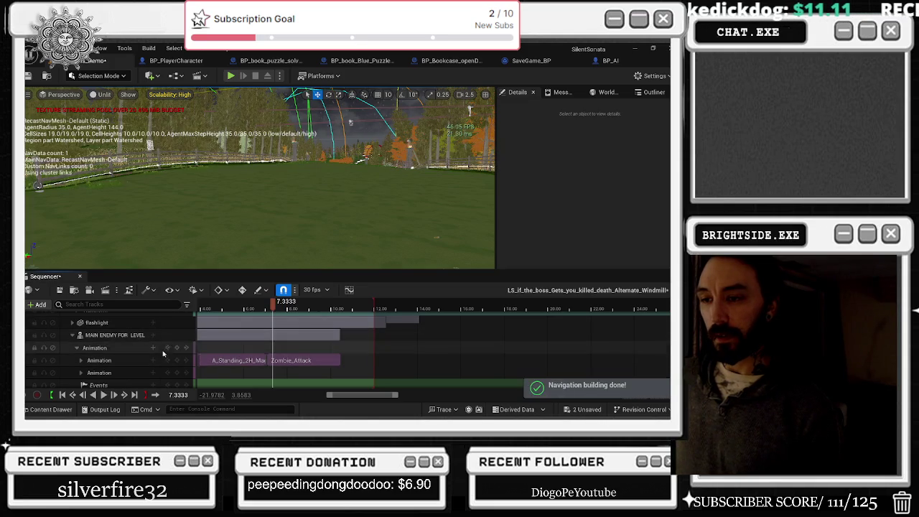
pyautogui.scroll(3, 163, 354)
pyautogui.click(177, 330)
pyautogui.moveTo(273, 305)
pyautogui.mouseDown()
pyautogui.moveTo(375, 305)
pyautogui.moveTo(214, 303)
pyautogui.mouseUp()
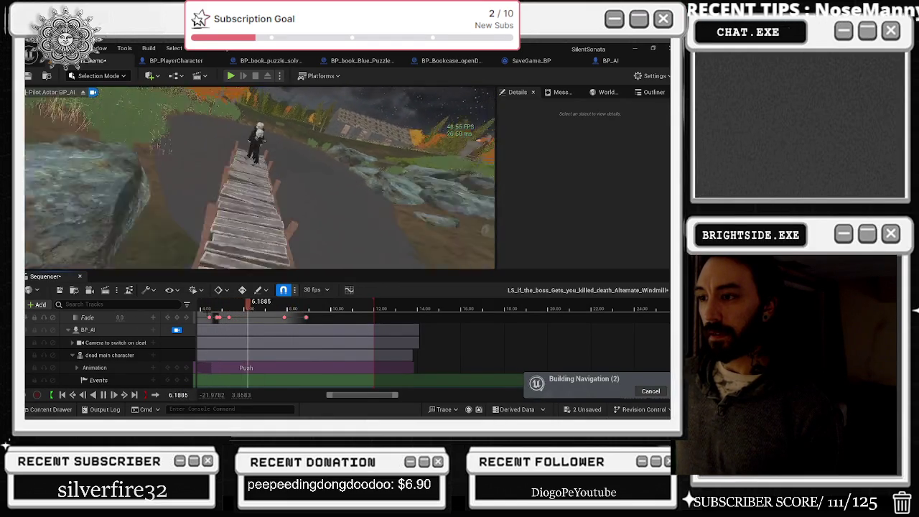
pyautogui.scroll(-3, 302, 342)
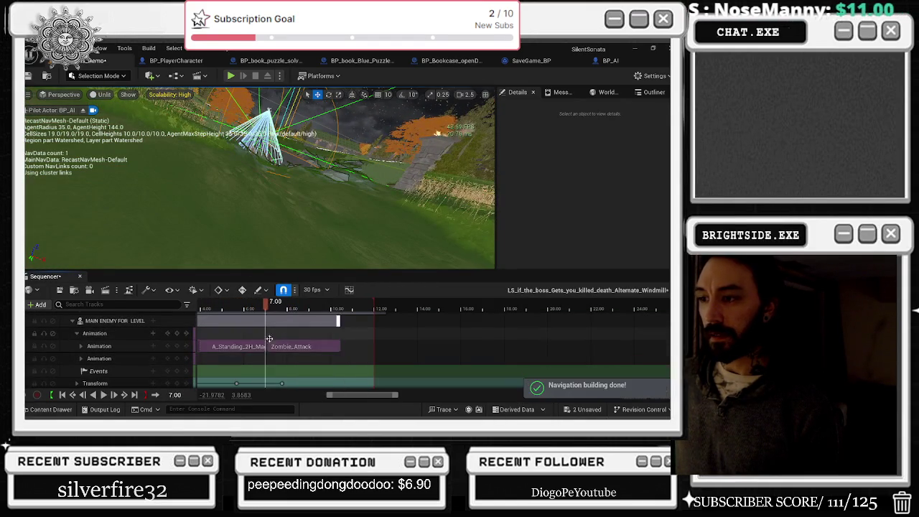
# Shift the Zombie_Attack clip slightly earlier and replay to check the attack timing
pyautogui.moveTo(291, 346)
pyautogui.mouseDown()
pyautogui.moveTo(268, 347)
pyautogui.moveTo(304, 347)
pyautogui.moveTo(296, 347)
pyautogui.mouseUp()
pyautogui.scroll(5, 269, 347)
pyautogui.click(241, 309)
pyautogui.press('space')
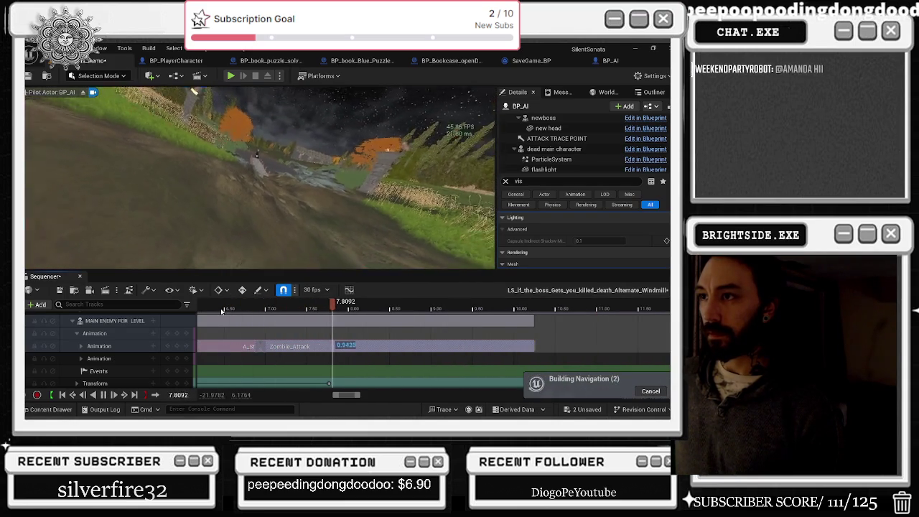
pyautogui.click(225, 308)
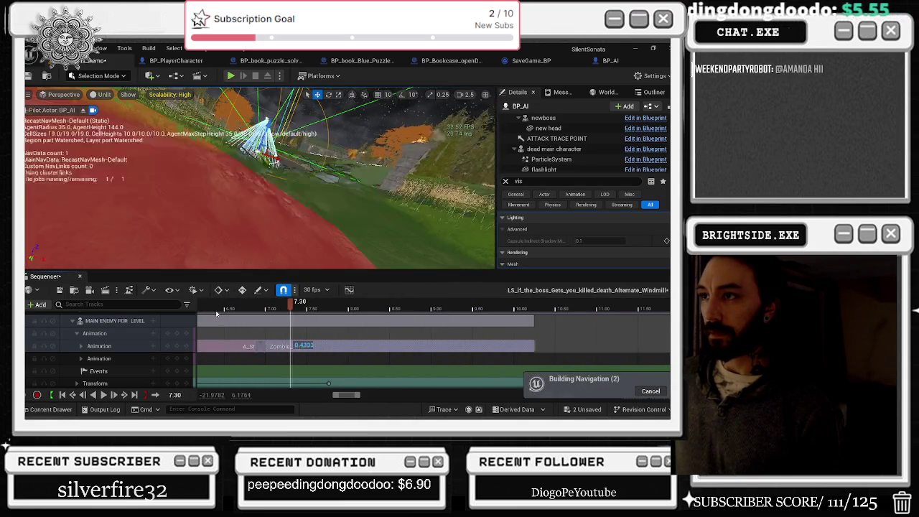
pyautogui.press('space')
# Step the playhead to 6.8667 and expand the enemy's Transform track
pyautogui.click(245, 309)
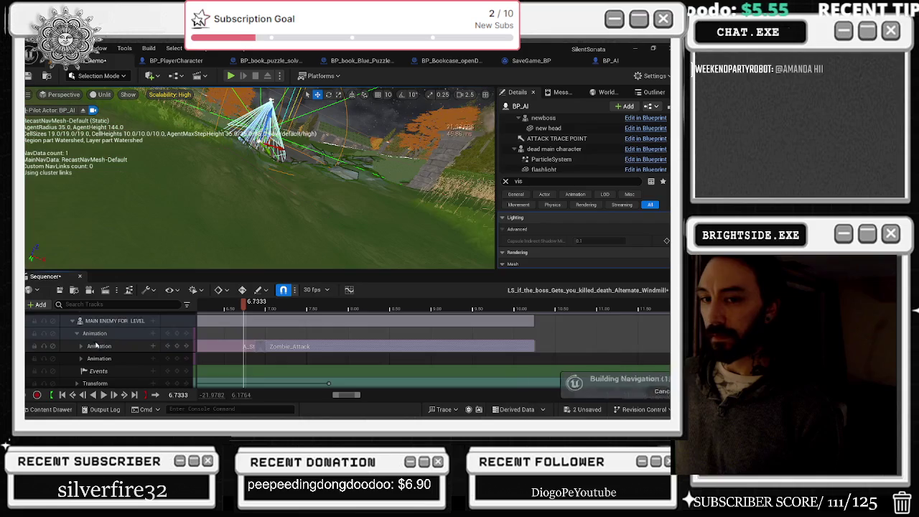
pyautogui.scroll(-1, 132, 358)
pyautogui.scroll(1, 133, 358)
pyautogui.click(250, 308)
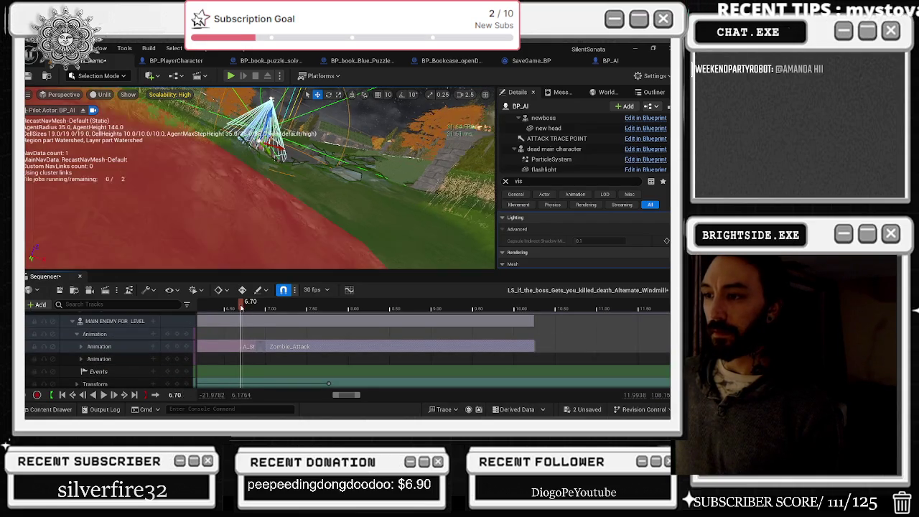
pyautogui.click(254, 309)
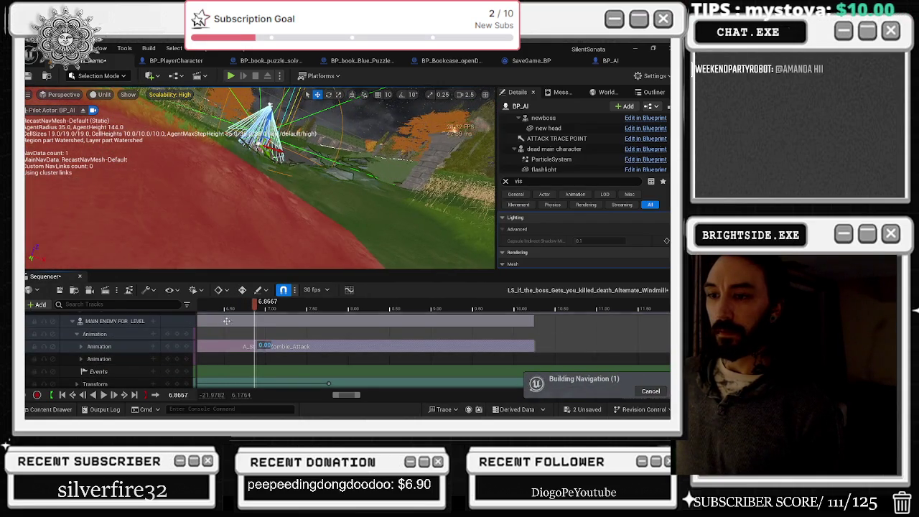
pyautogui.scroll(-2, 160, 359)
pyautogui.doubleClick(141, 356)
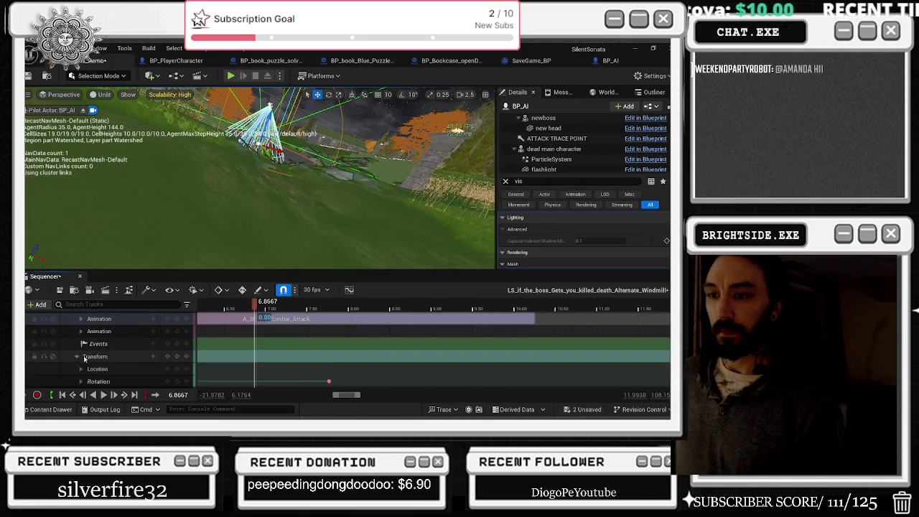
# Key the enemy's location at 6.8667 and expand Location into X, Y, Z channels
pyautogui.scroll(-2, 141, 357)
pyautogui.click(178, 343)
pyautogui.click(267, 306)
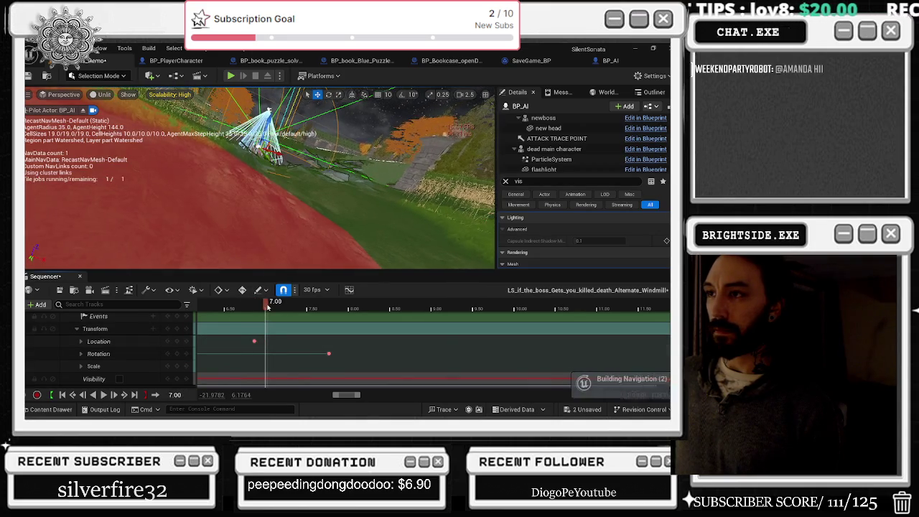
pyautogui.moveTo(267, 307); pyautogui.dragTo(272, 306)
pyautogui.doubleClick(115, 342)
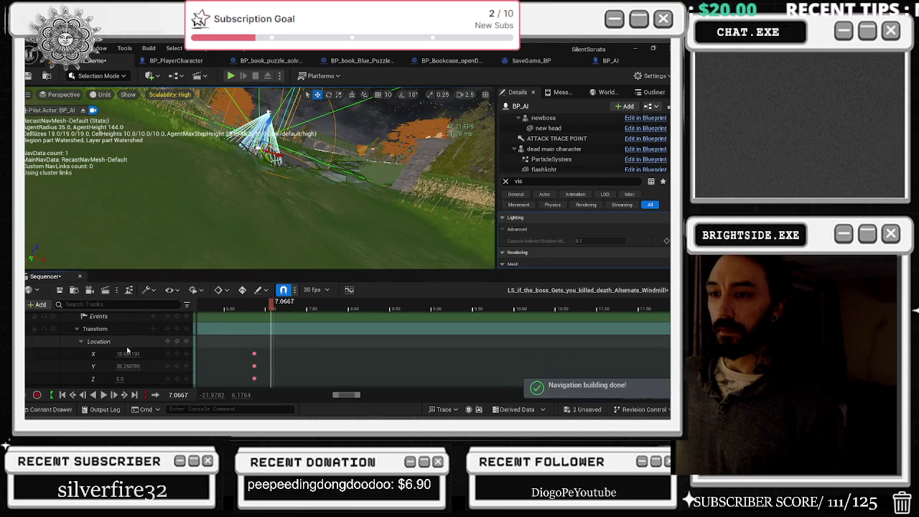
# Set the enemy's new Location key to Y 1650 and Z 110
pyautogui.click(127, 366)
pyautogui.write('65')
pyautogui.press('Return')
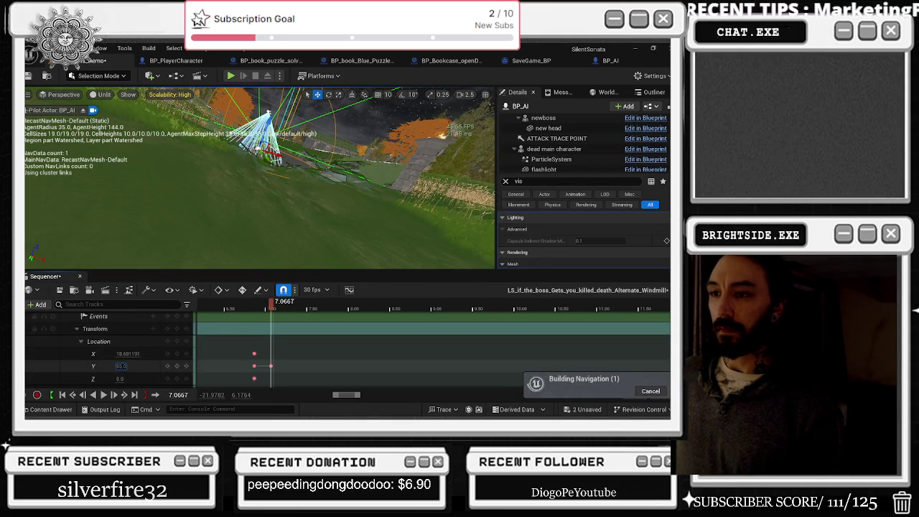
pyautogui.click(94, 367)
pyautogui.moveTo(121, 366); pyautogui.dragTo(176, 367)
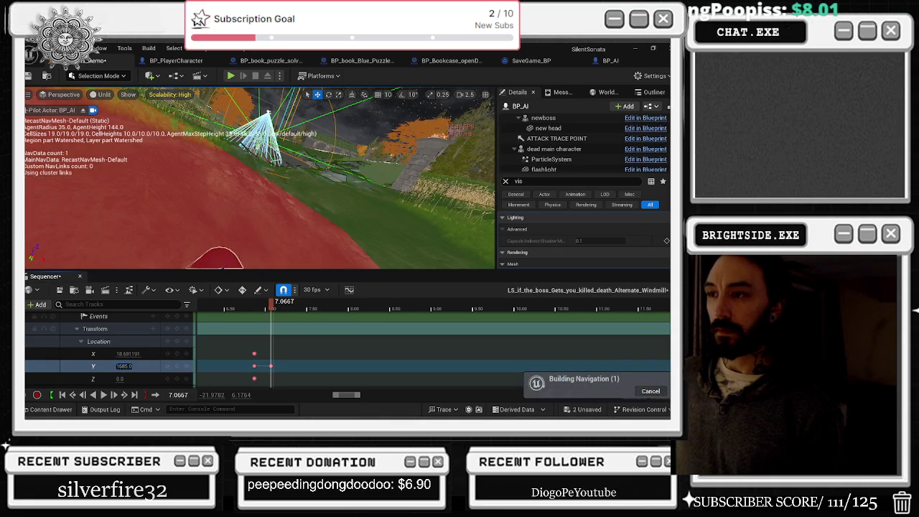
pyautogui.moveTo(119, 379); pyautogui.dragTo(165, 379)
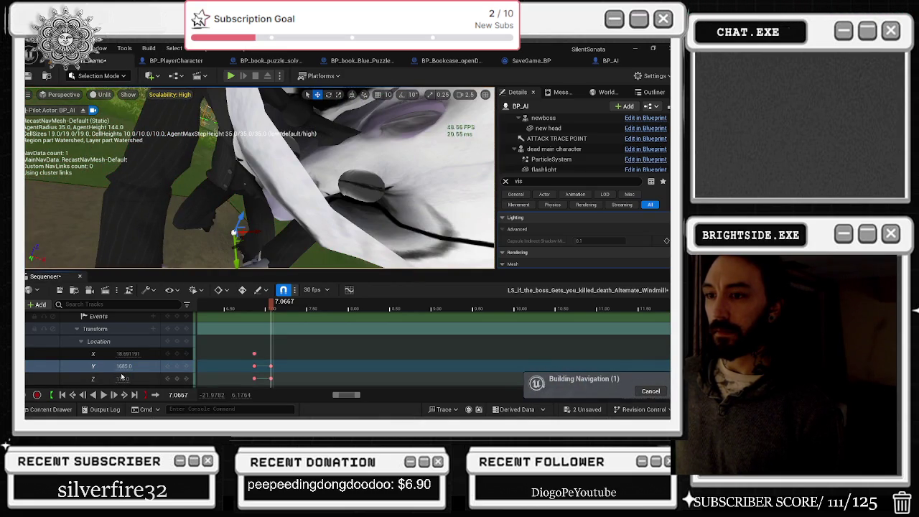
pyautogui.moveTo(123, 367); pyautogui.dragTo(113, 367)
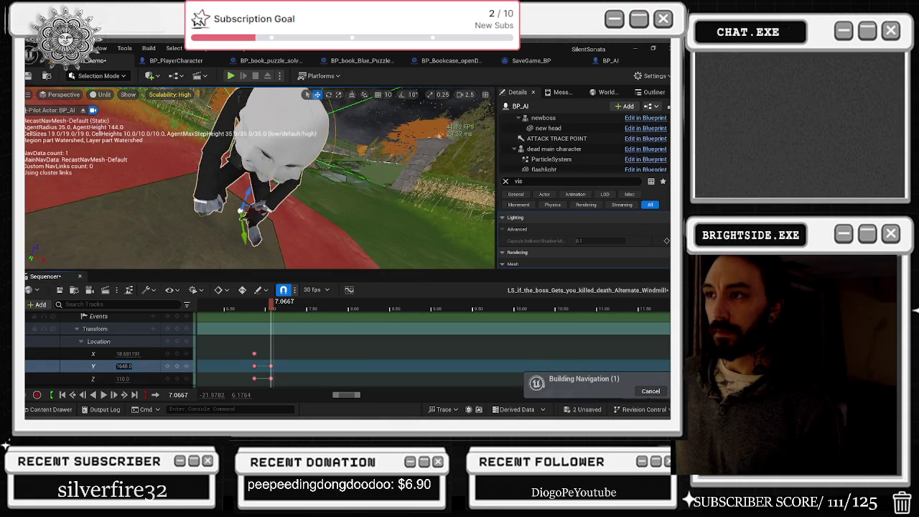
pyautogui.click(312, 307)
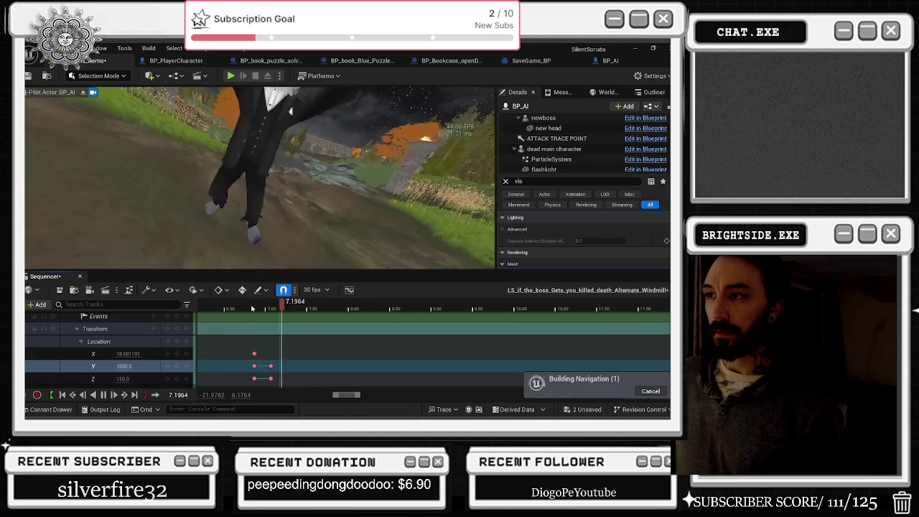
# Move the new Y and Z keyframes earlier, to about 6.9 seconds, and preview
pyautogui.press('space')
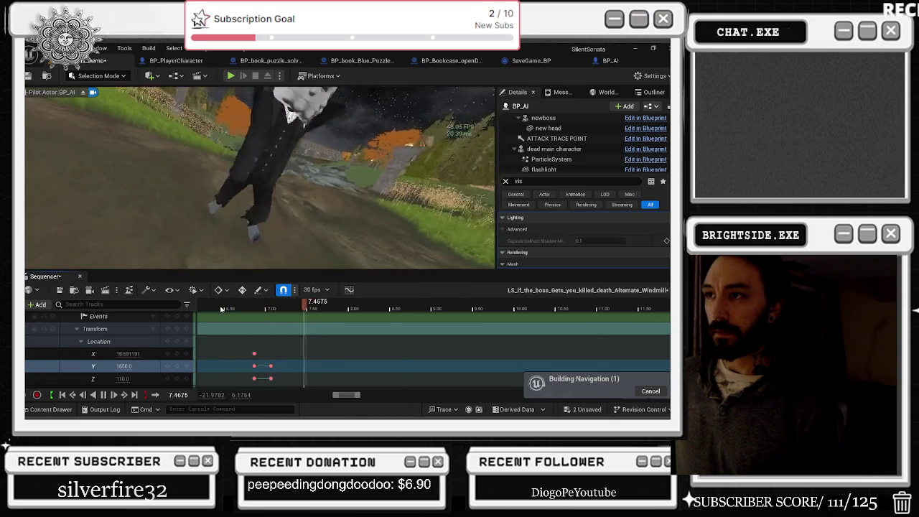
pyautogui.click(260, 307)
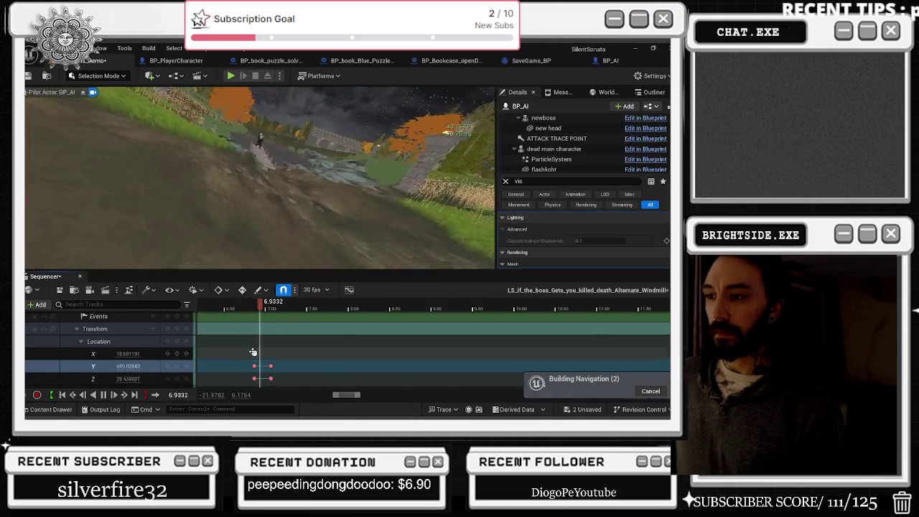
pyautogui.moveTo(248, 350); pyautogui.dragTo(262, 379)
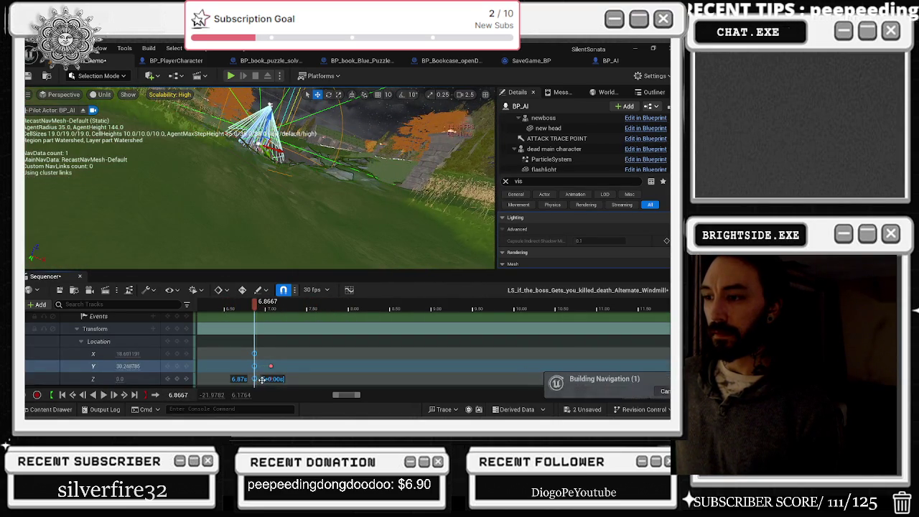
pyautogui.scroll(-2, 262, 370)
pyautogui.moveTo(255, 338); pyautogui.dragTo(286, 344)
pyautogui.moveTo(280, 302); pyautogui.dragTo(193, 313)
pyautogui.press('space')
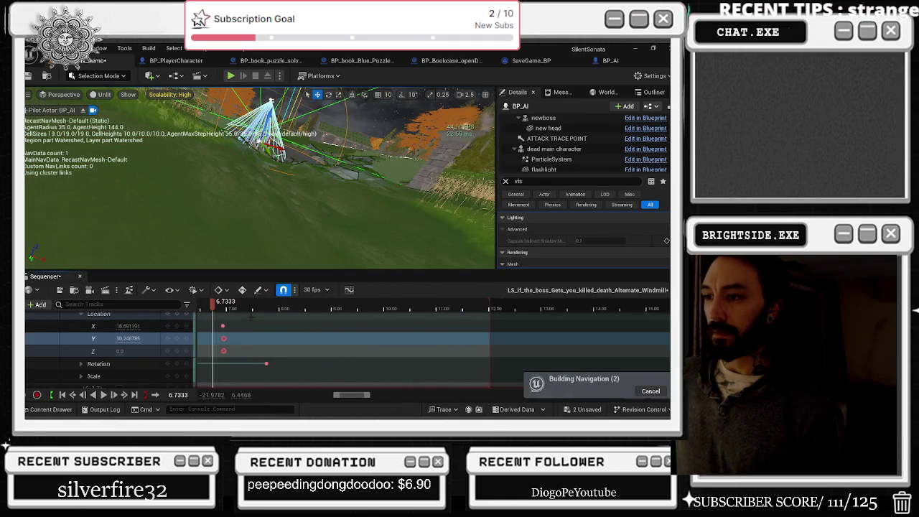
# Replay the boss sequence from about 6.8, 5.2, 6, 7 and 7.3 seconds
pyautogui.scroll(-3, 255, 317)
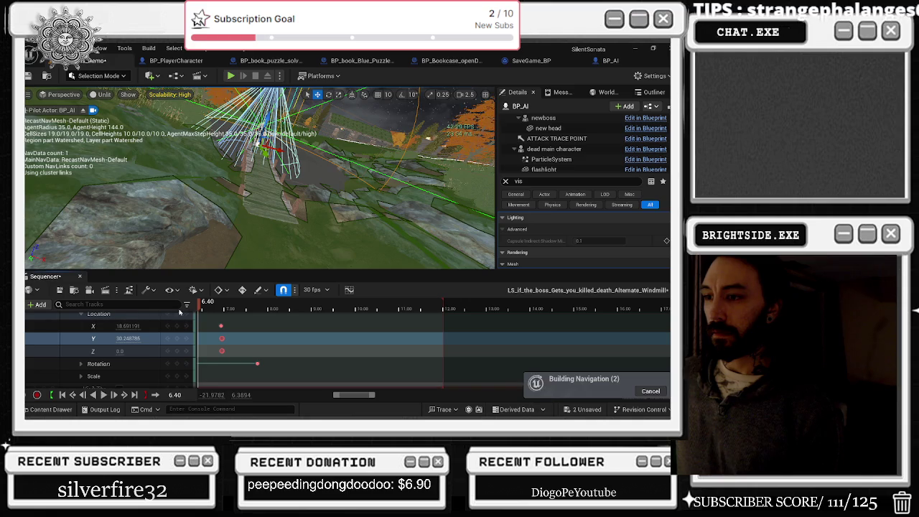
pyautogui.moveTo(216, 306)
pyautogui.mouseDown()
pyautogui.moveTo(400, 306)
pyautogui.moveTo(243, 310)
pyautogui.mouseUp()
pyautogui.press('space')
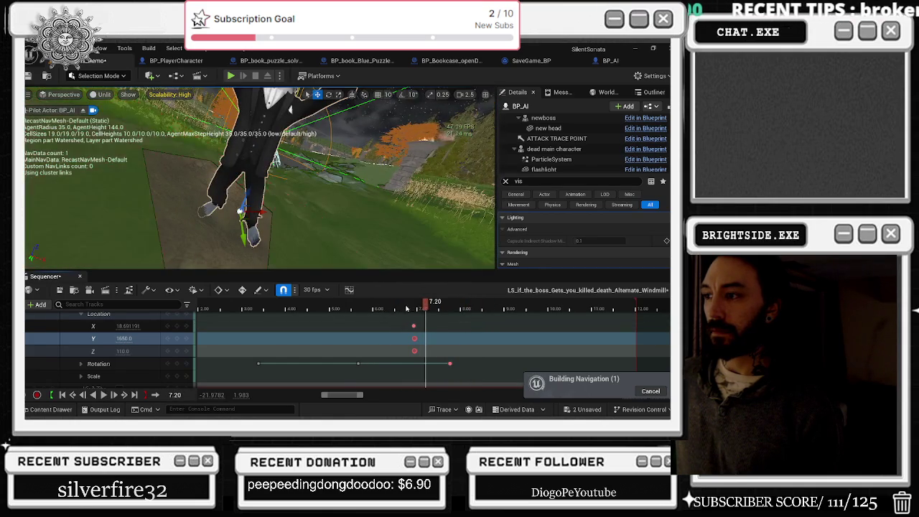
pyautogui.click(335, 308)
pyautogui.press('space')
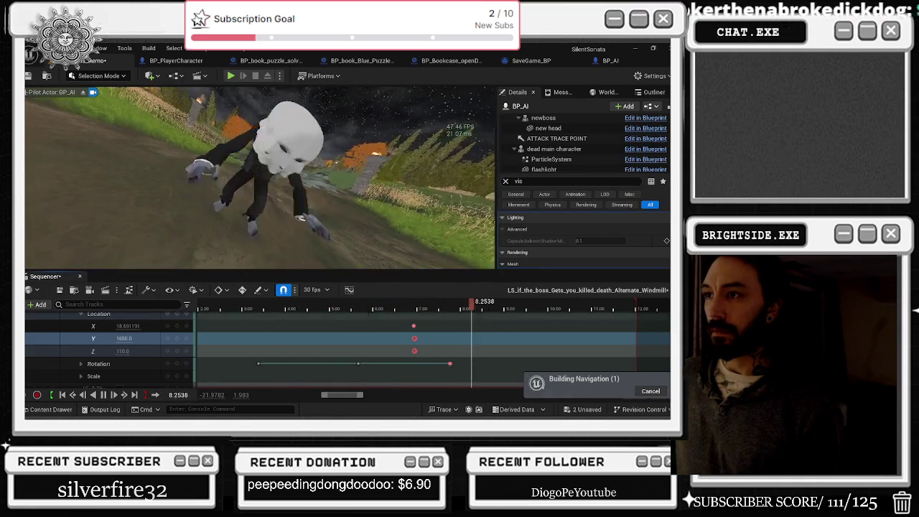
pyautogui.click(372, 309)
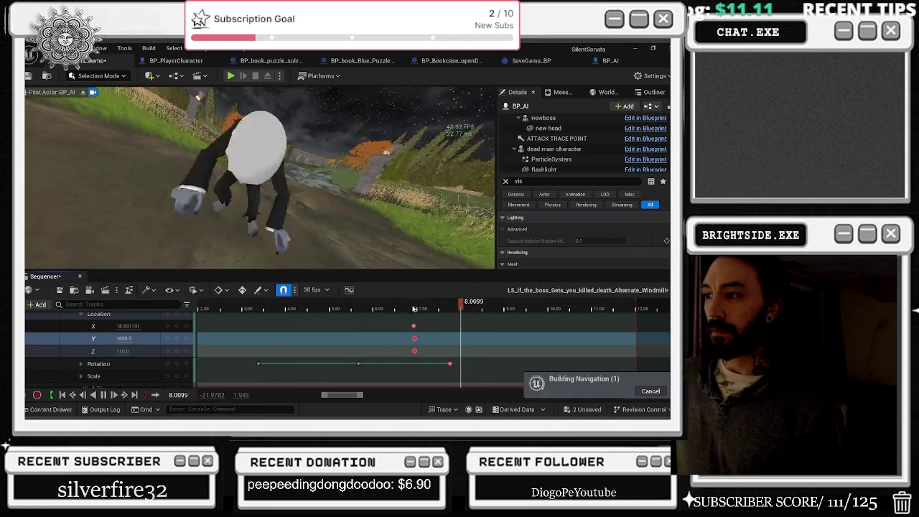
pyautogui.click(415, 309)
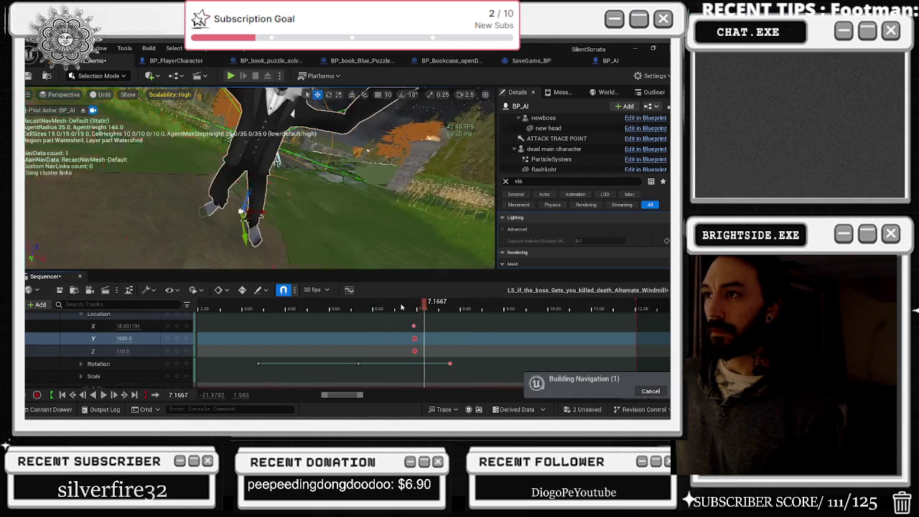
pyautogui.press('space')
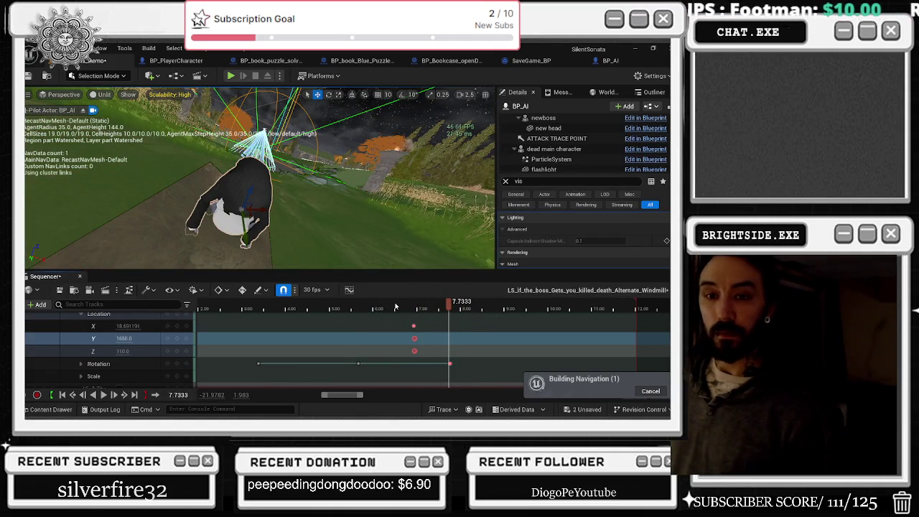
pyautogui.moveTo(420, 309)
pyautogui.mouseDown()
pyautogui.moveTo(400, 309)
pyautogui.moveTo(432, 309)
pyautogui.mouseUp()
pyautogui.press('space')
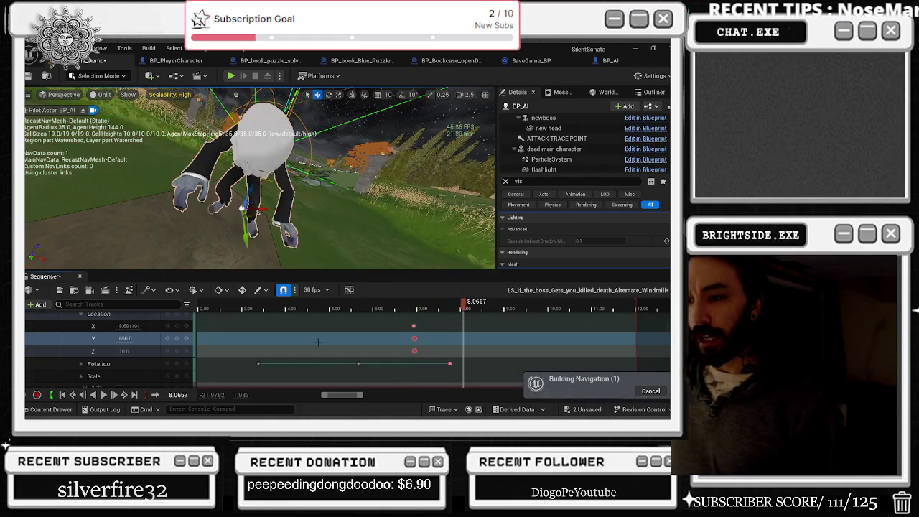
pyautogui.scroll(-3, 377, 351)
pyautogui.scroll(3, 378, 351)
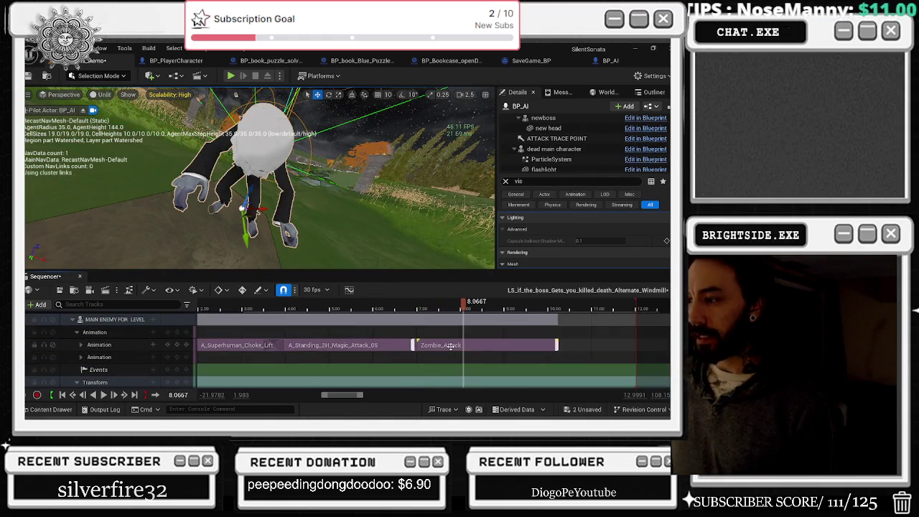
# Swap the Zombie_Attack clip's animation to Zombie_Scream in its properties
pyautogui.rightClick(452, 346)
pyautogui.moveTo(503, 91)
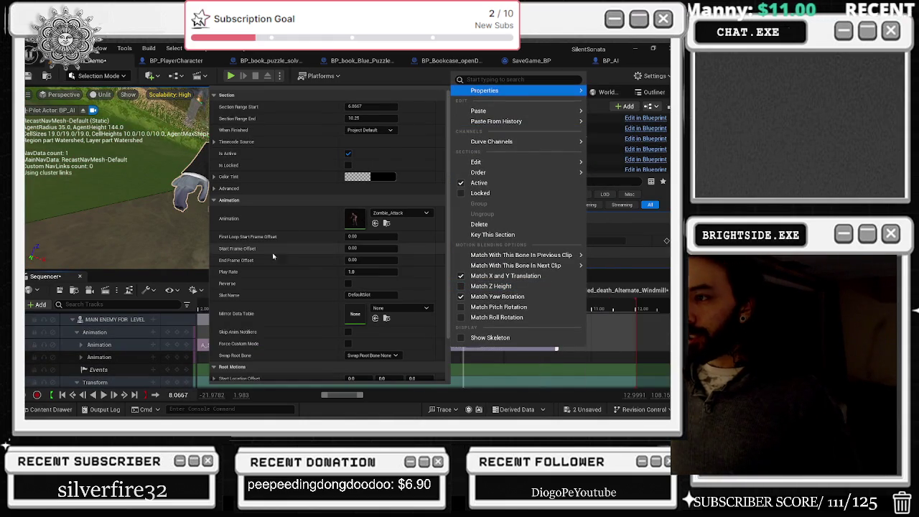
pyautogui.click(400, 213)
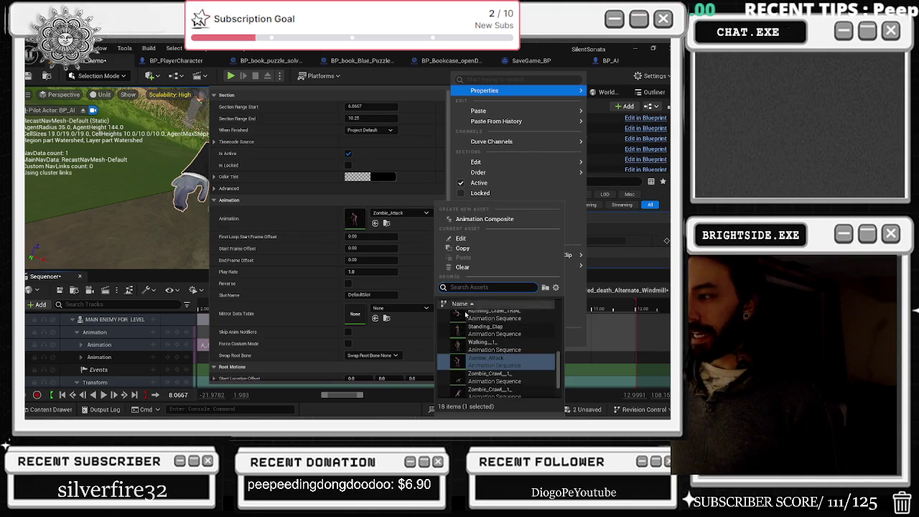
pyautogui.scroll(-2, 531, 338)
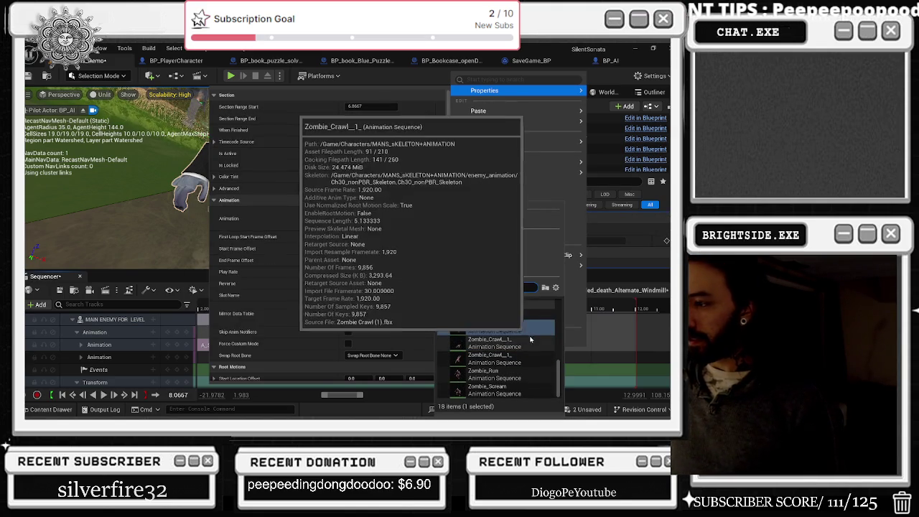
pyautogui.click(485, 388)
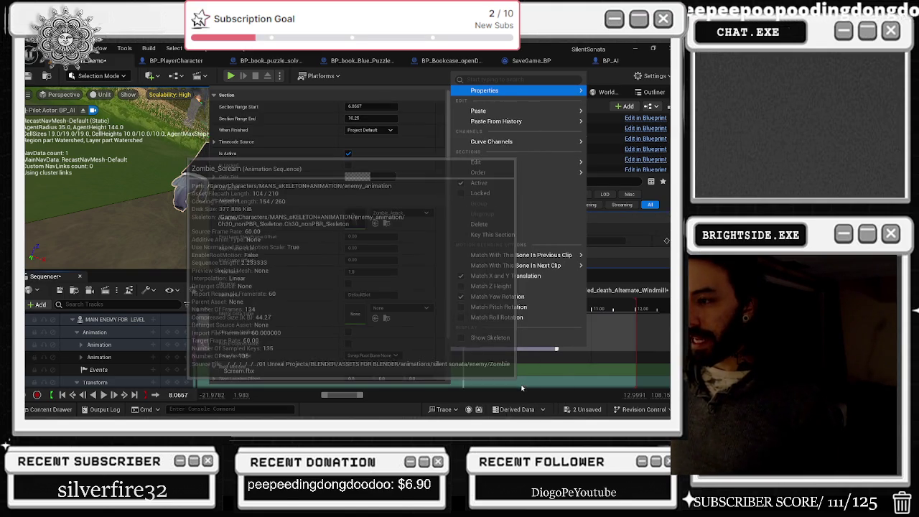
pyautogui.click(474, 377)
# Preview the scream from about 6.3 seconds and start the Zombie_Scream clip slightly later
pyautogui.moveTo(468, 301)
pyautogui.mouseDown()
pyautogui.moveTo(421, 301)
pyautogui.moveTo(437, 301)
pyautogui.mouseUp()
pyautogui.click(385, 305)
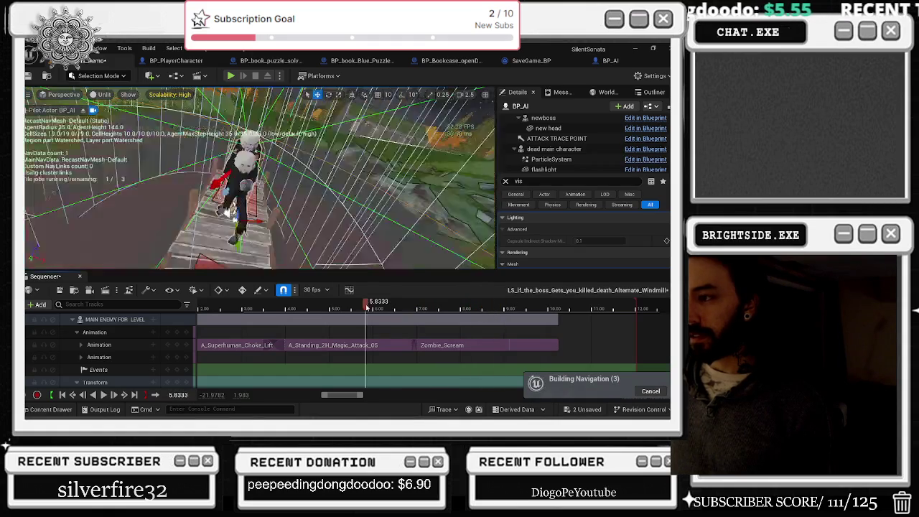
pyautogui.press('space')
pyautogui.click(481, 339)
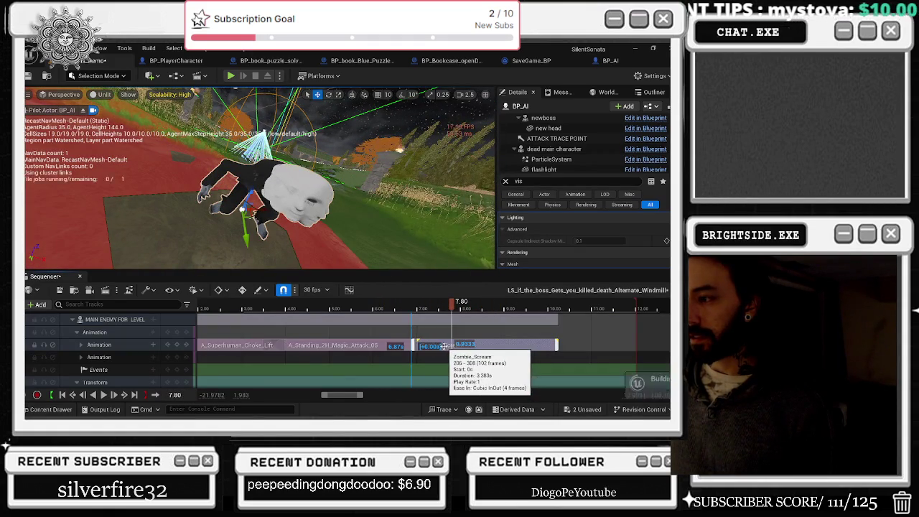
pyautogui.moveTo(405, 309); pyautogui.dragTo(445, 309)
pyautogui.moveTo(427, 345); pyautogui.dragTo(420, 346)
# Replay the sequence from about 7, 6, 3 and 6.6 seconds to check the scream
pyautogui.click(405, 310)
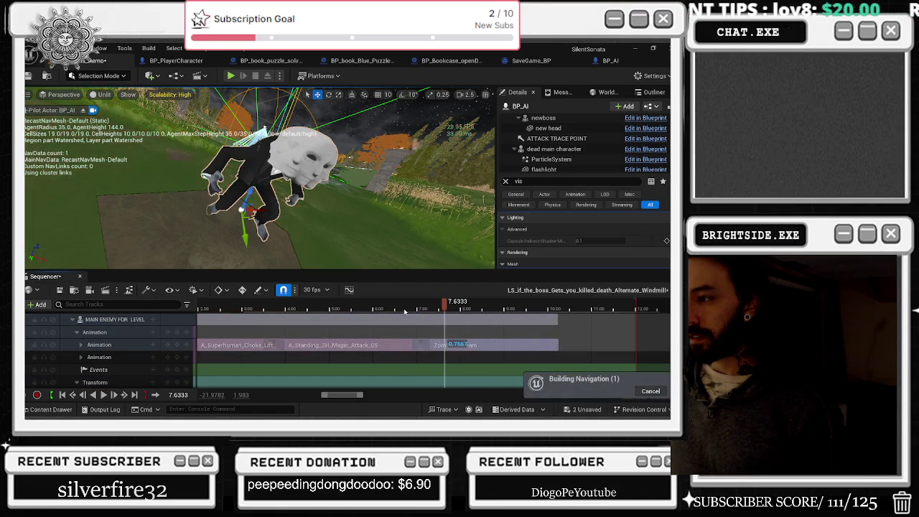
pyautogui.press('space')
pyautogui.press('space')
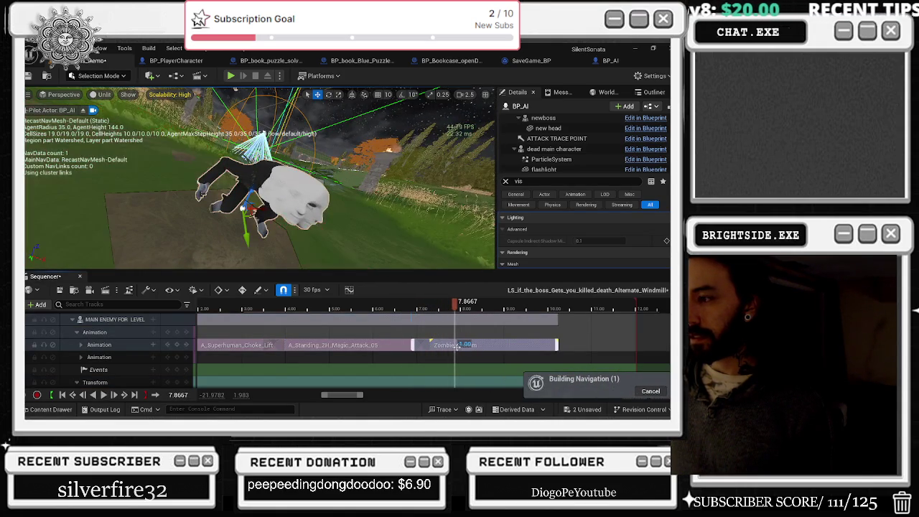
pyautogui.click(381, 309)
pyautogui.press('space')
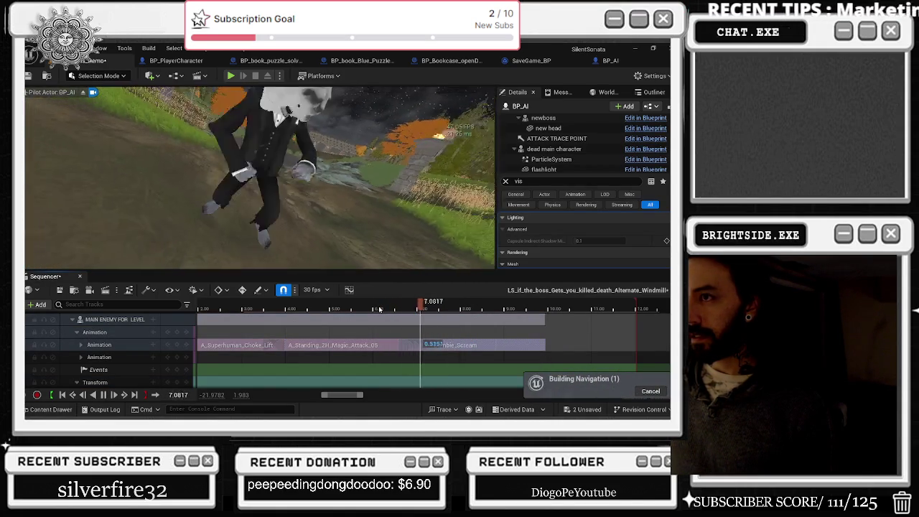
pyautogui.click(257, 311)
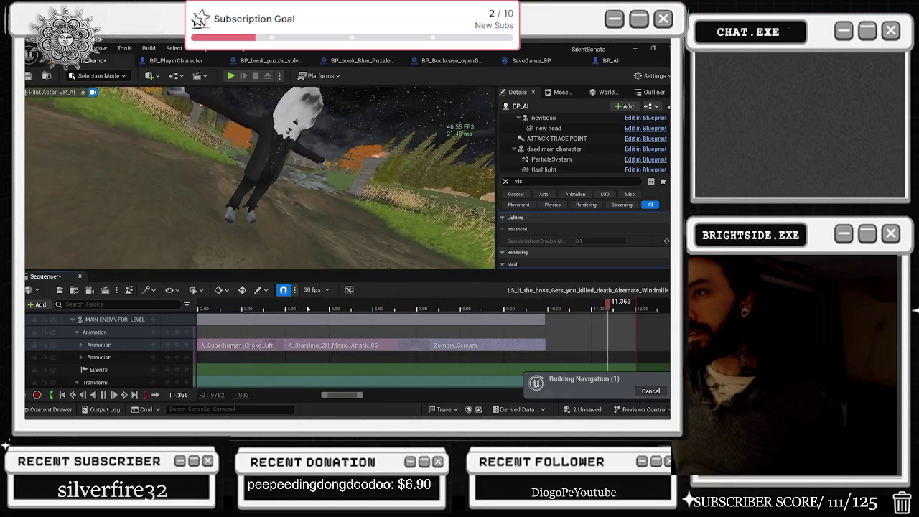
pyautogui.click(407, 309)
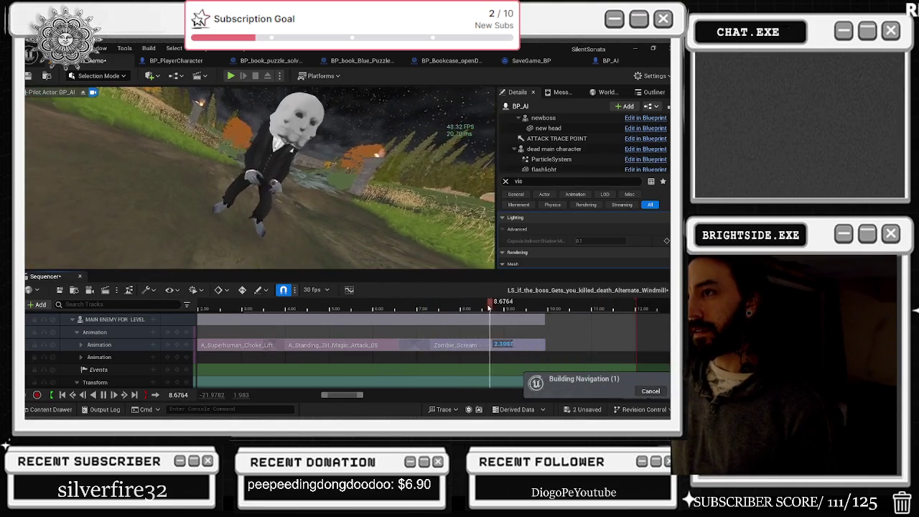
pyautogui.press('space')
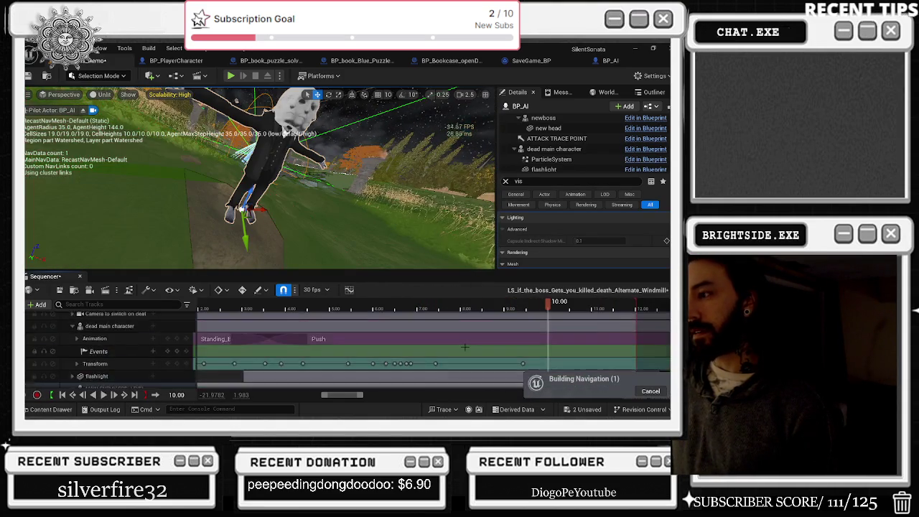
# Play the sequence and watch its ending from about 9.6 seconds
pyautogui.press('space')
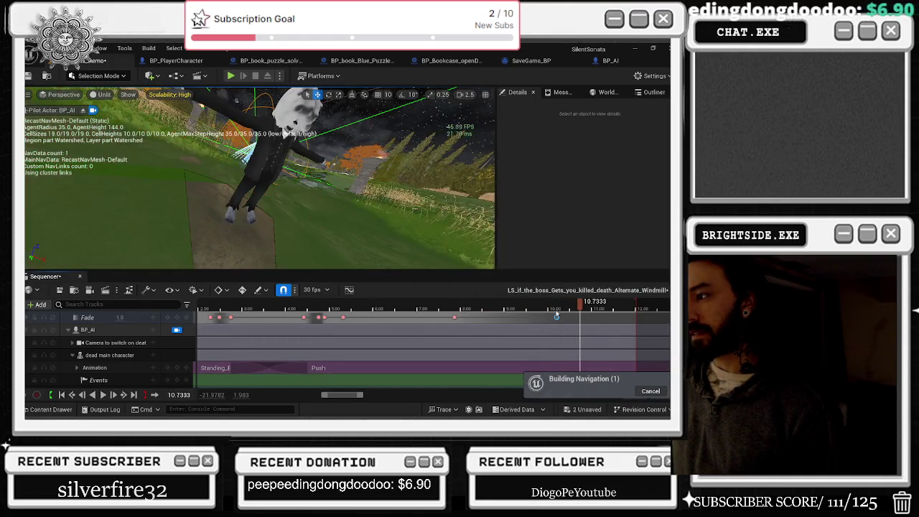
pyautogui.click(524, 308)
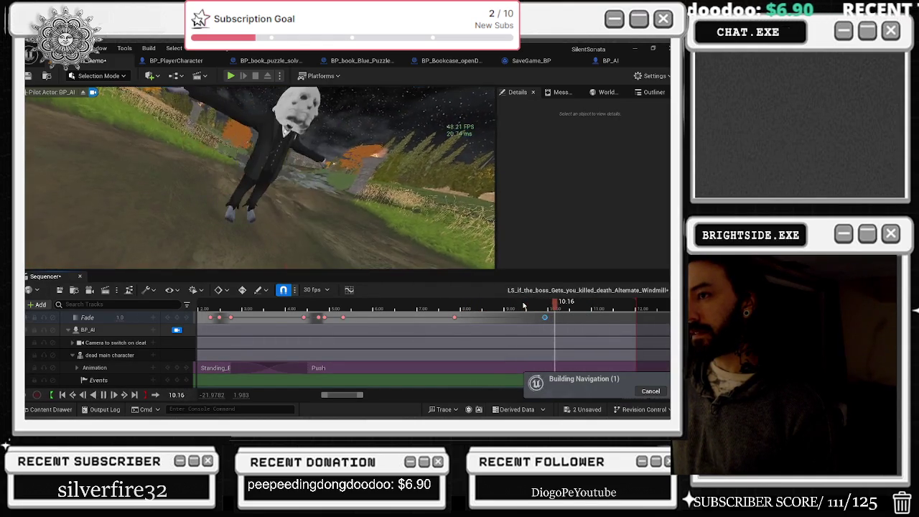
pyautogui.press('space')
# Extend the Zombie_Scream clip to nearly 12 seconds and replay from 7 seconds
pyautogui.scroll(-5, 575, 337)
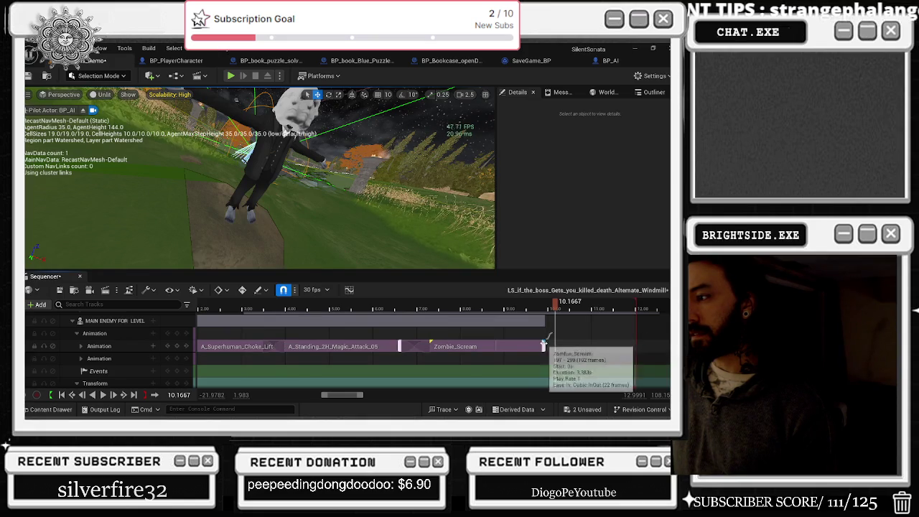
pyautogui.moveTo(539, 330); pyautogui.dragTo(612, 327)
pyautogui.hotkey('ctrl', 'z')
pyautogui.moveTo(546, 347); pyautogui.dragTo(635, 346)
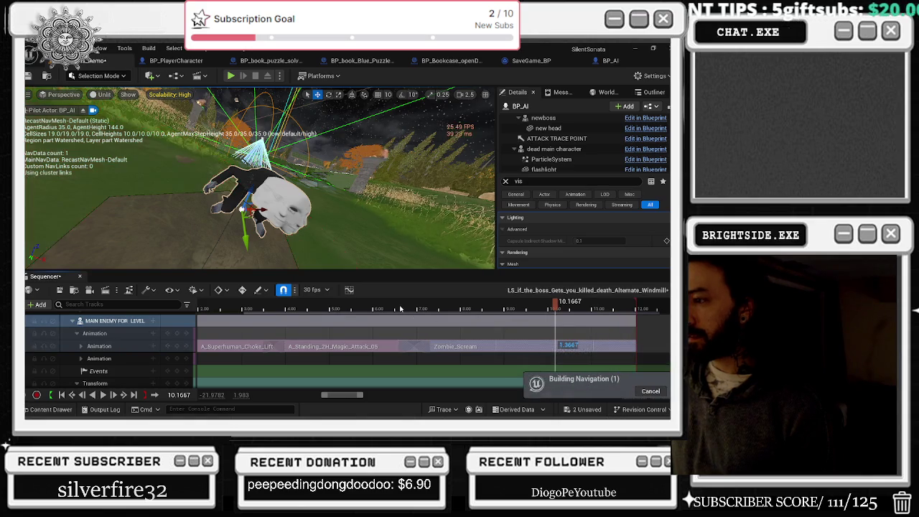
pyautogui.click(403, 309)
pyautogui.press('space')
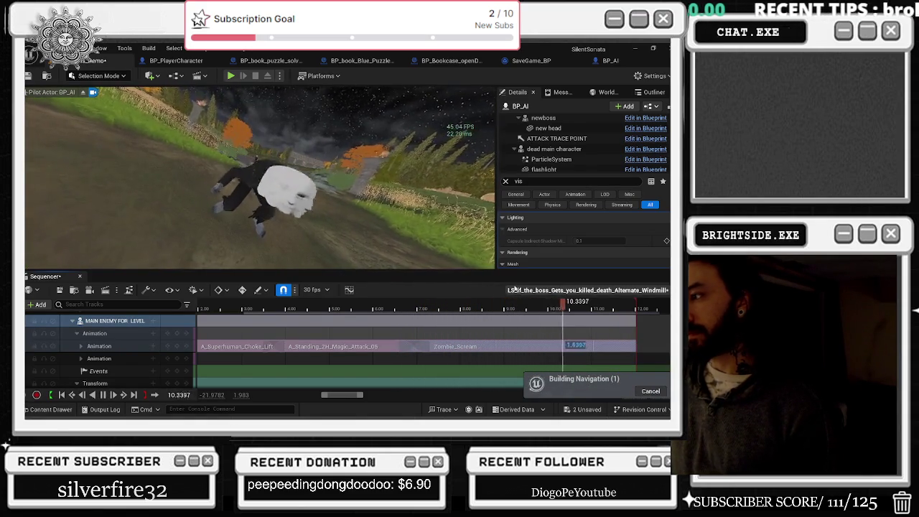
pyautogui.press('space')
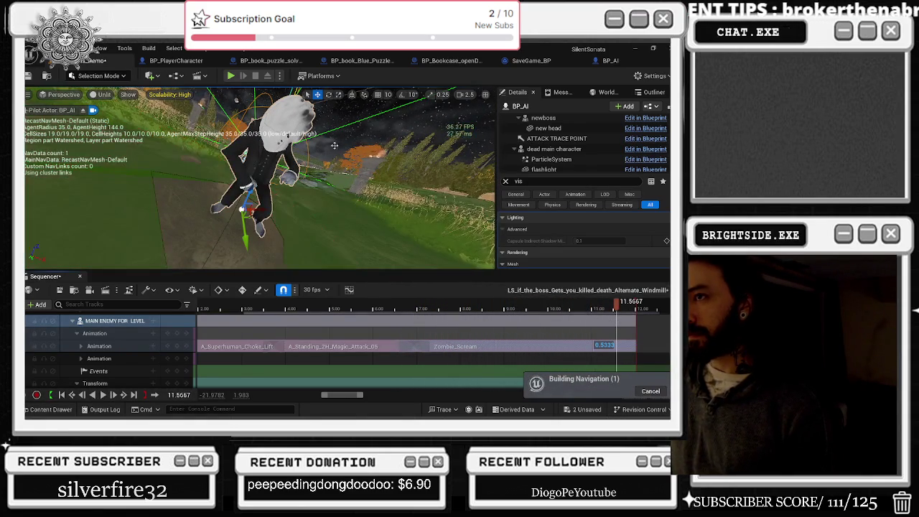
# Expand the new head1 track to show its Roll, Pitch and Yaw keys
pyautogui.scroll(-5, 141, 333)
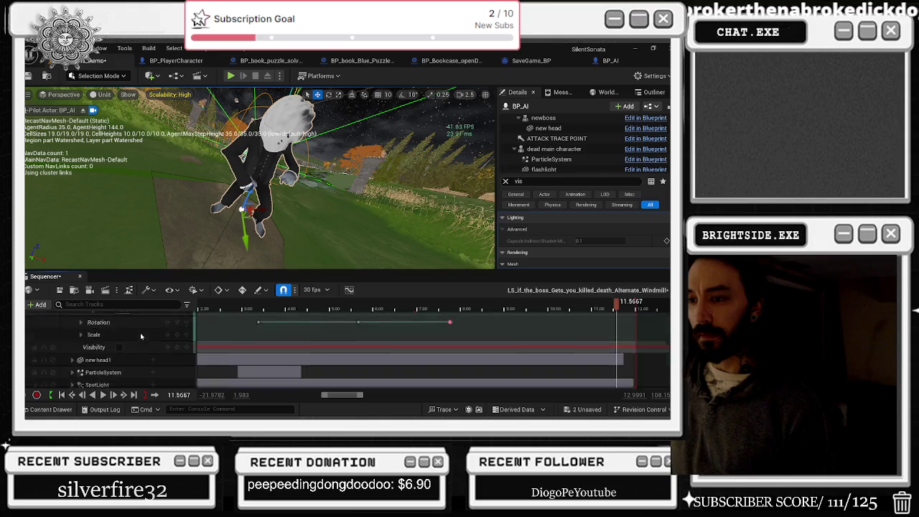
pyautogui.click(72, 345)
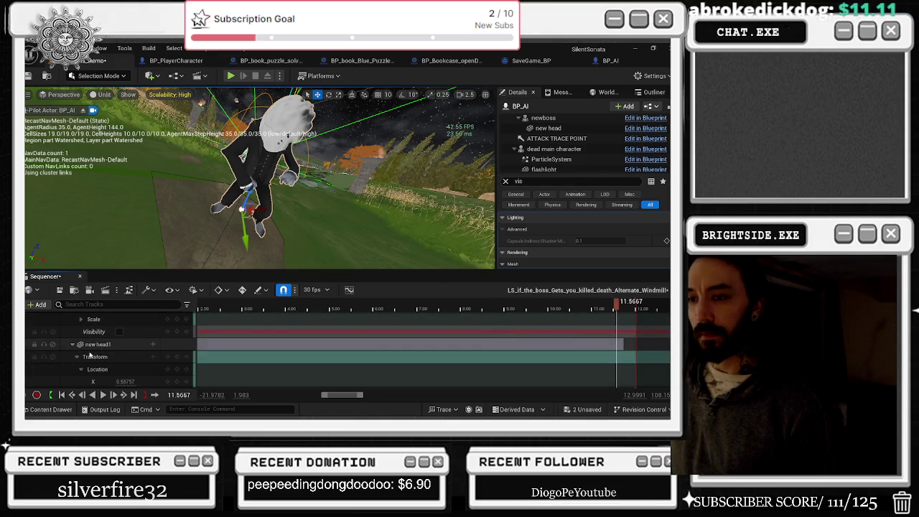
pyautogui.scroll(-2, 319, 363)
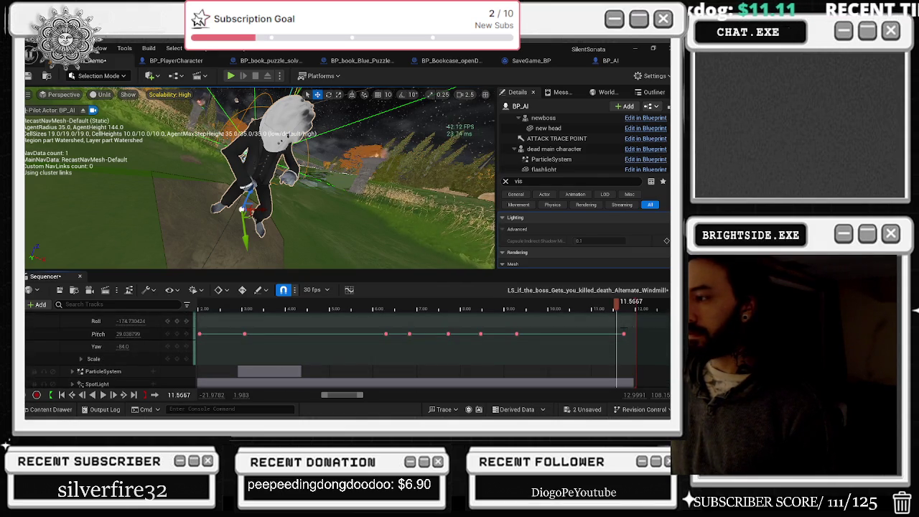
# Raise the head's Pitch at the last rotation key and play back to check the tilt
pyautogui.press('.')
pyautogui.moveTo(121, 334); pyautogui.dragTo(158, 334)
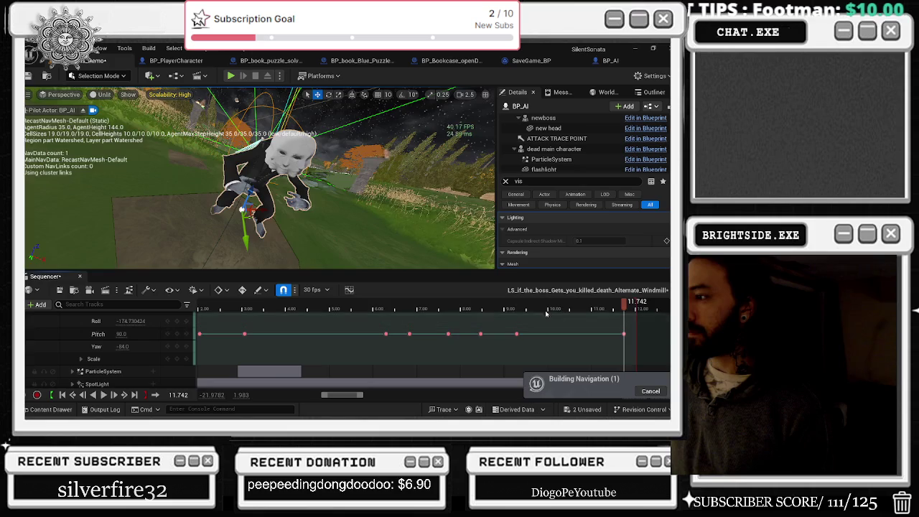
pyautogui.click(495, 309)
pyautogui.press('space')
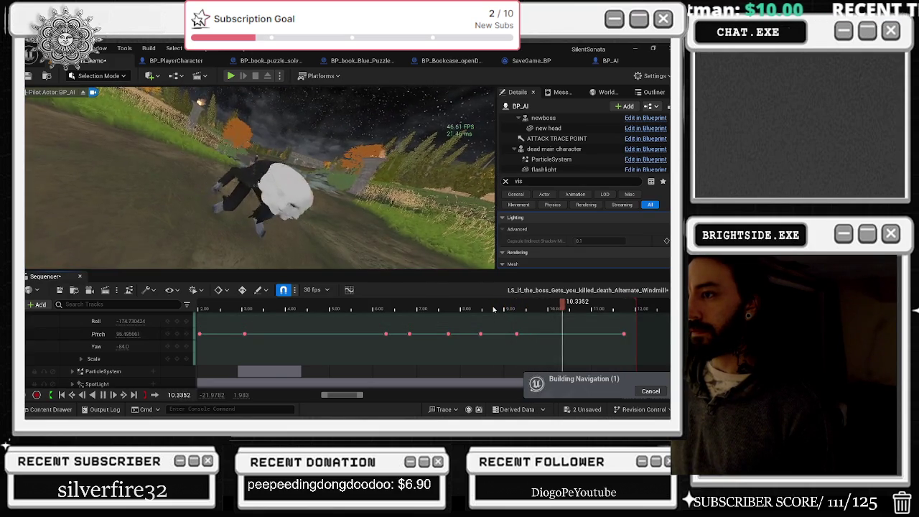
pyautogui.press('space')
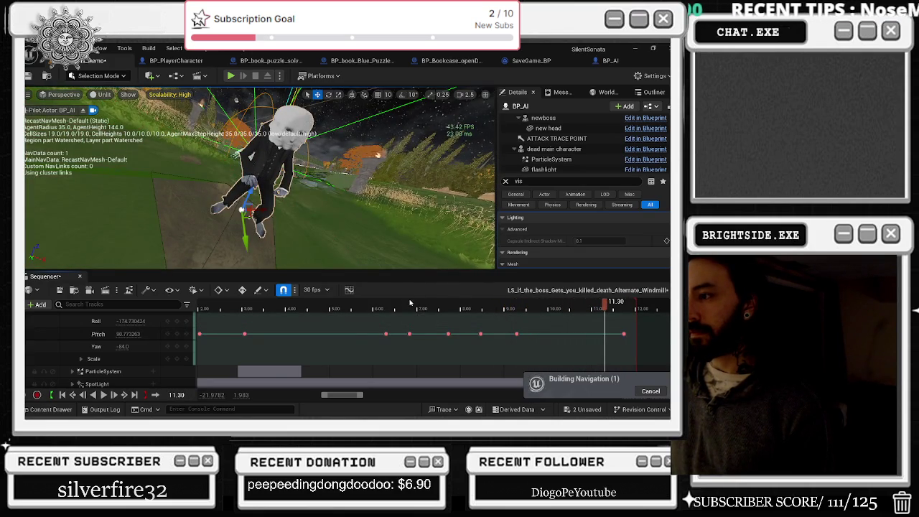
# Set the head's Pitch to 108 at 9.00 seconds and replay from about 4.9 seconds
pyautogui.click(343, 309)
pyautogui.press('space')
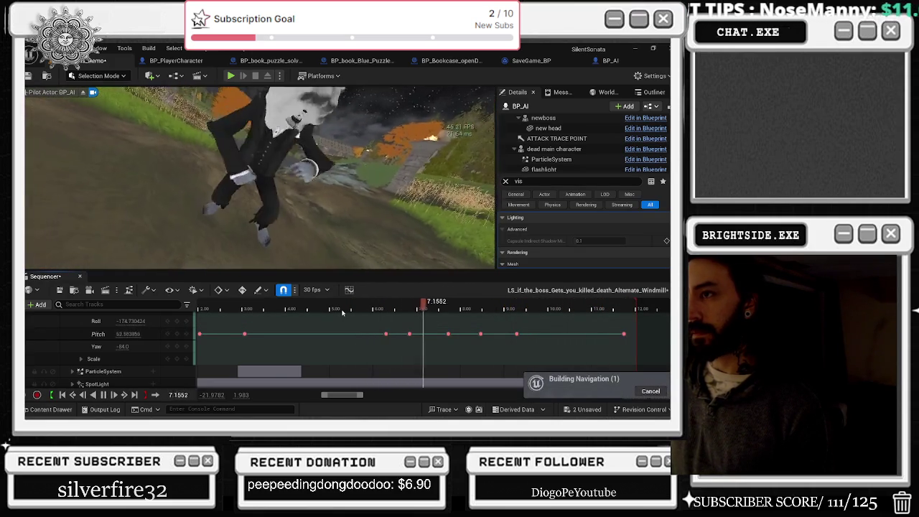
pyautogui.press('space')
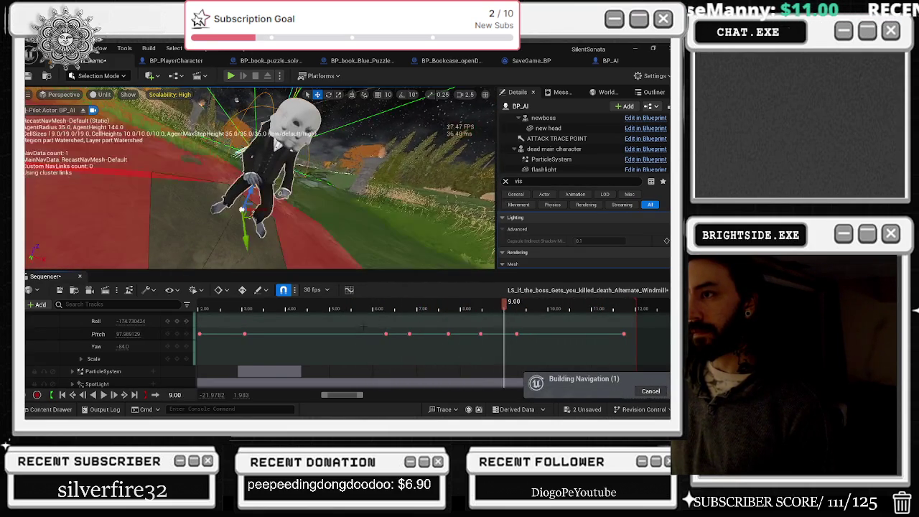
pyautogui.write('108')
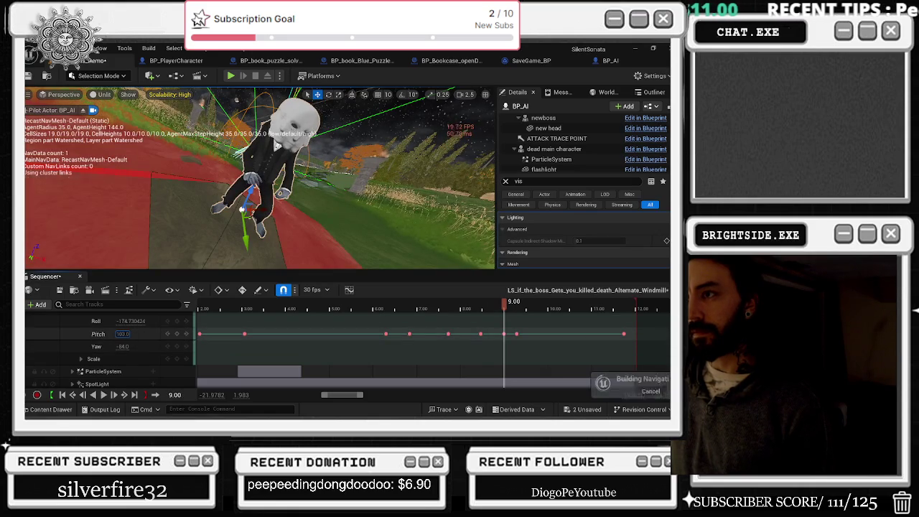
pyautogui.press('Return')
pyautogui.click(332, 309)
pyautogui.press('space')
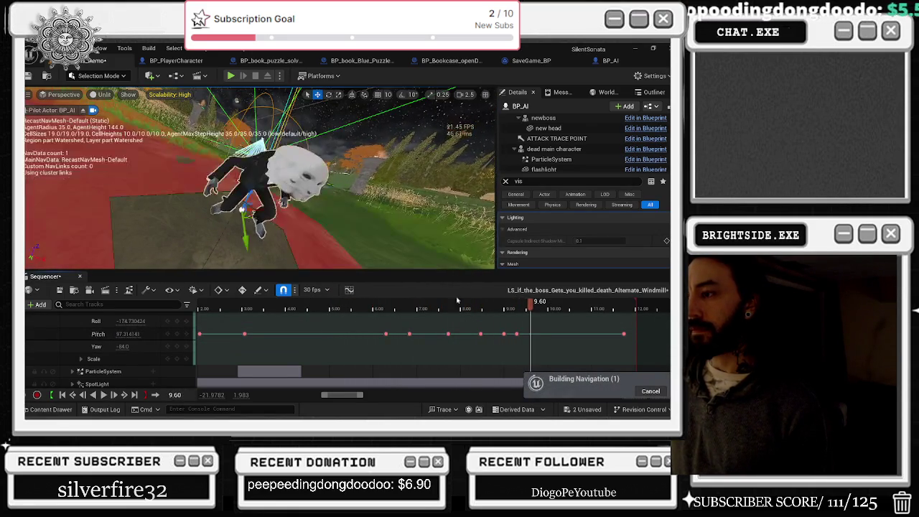
# Raise the Pitch keys near 7.5 s (to about 92) and 8.5 s to tilt the head further
pyautogui.click(400, 309)
pyautogui.click(410, 333)
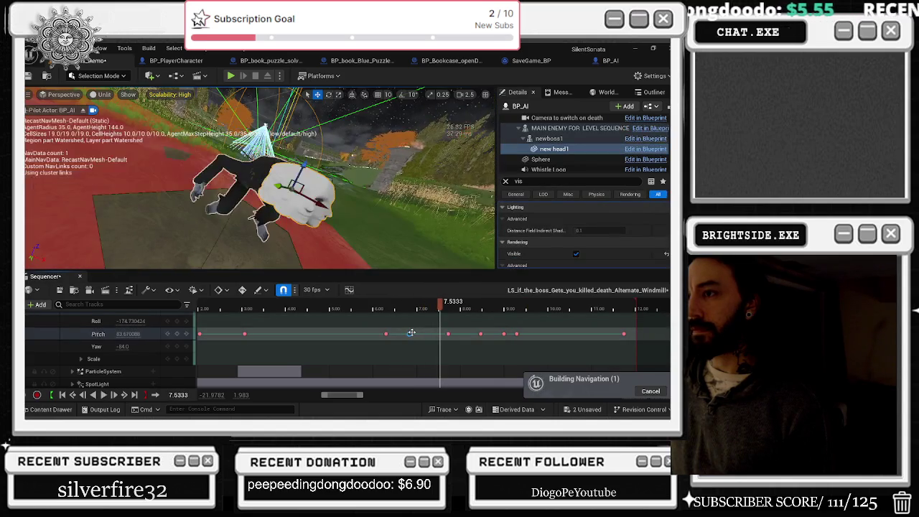
pyautogui.moveTo(130, 335); pyautogui.dragTo(227, 337)
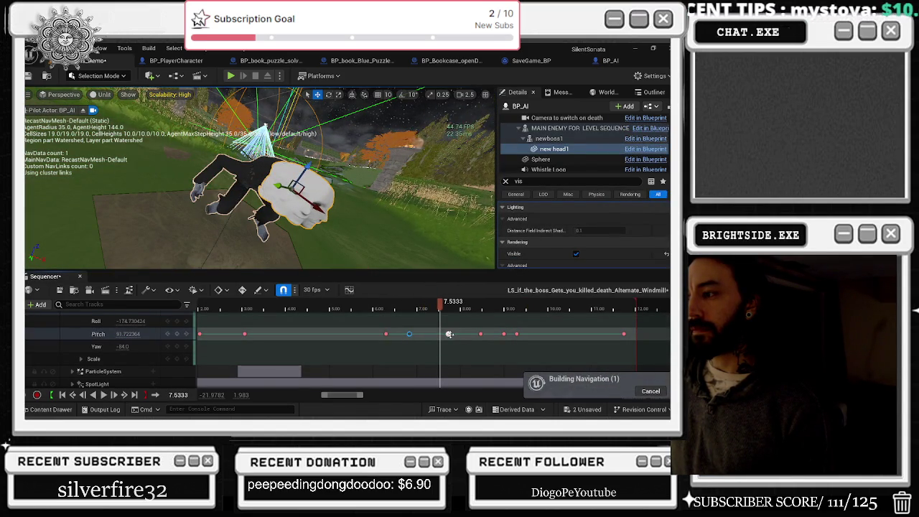
pyautogui.click(480, 334)
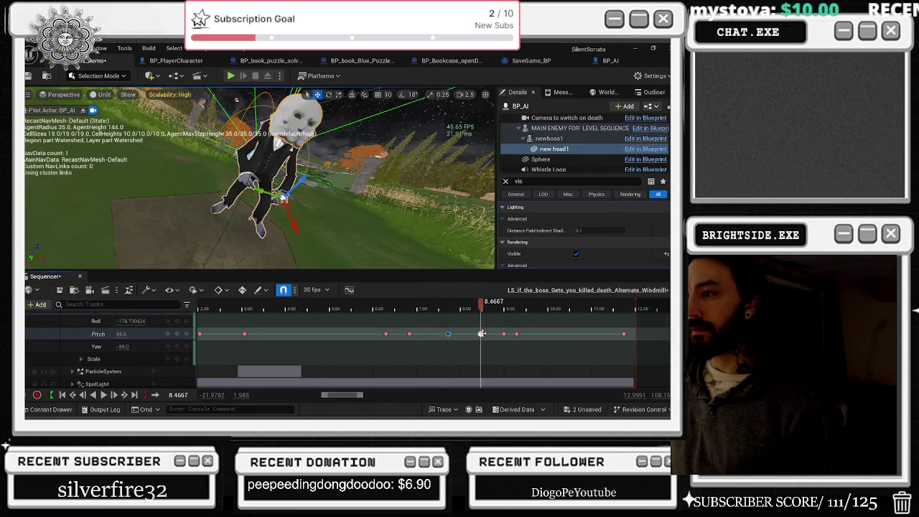
pyautogui.moveTo(123, 334); pyautogui.dragTo(181, 334)
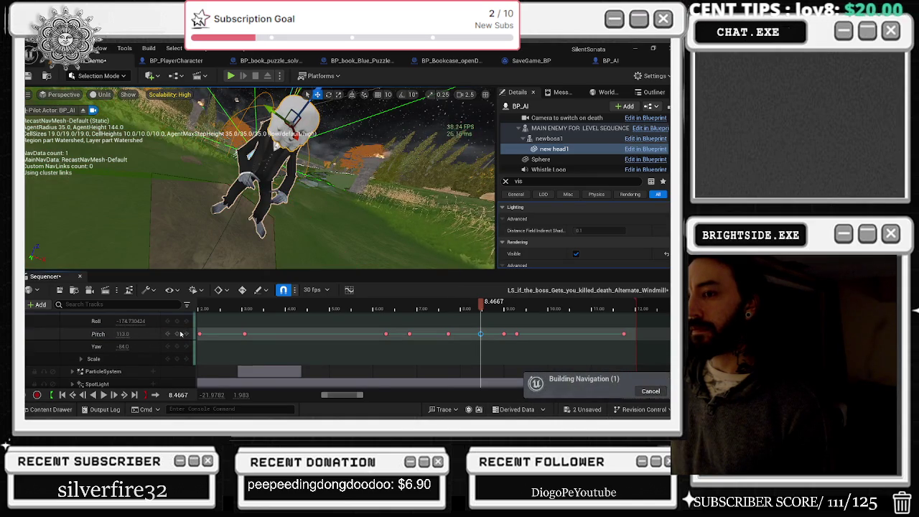
# Scrub back to about 5.2 seconds and restart the sequence from the beginning
pyautogui.moveTo(312, 306); pyautogui.dragTo(333, 308)
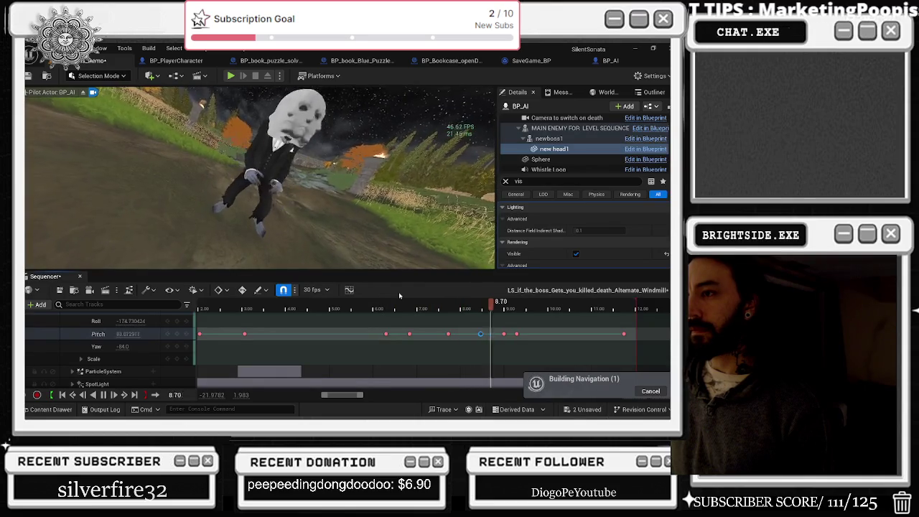
pyautogui.scroll(-3, 399, 334)
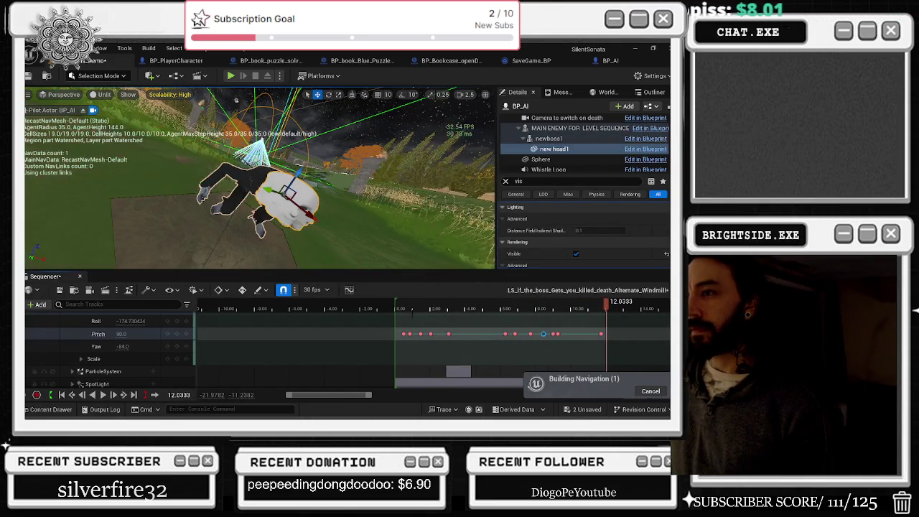
pyautogui.click(61, 396)
pyautogui.click(102, 395)
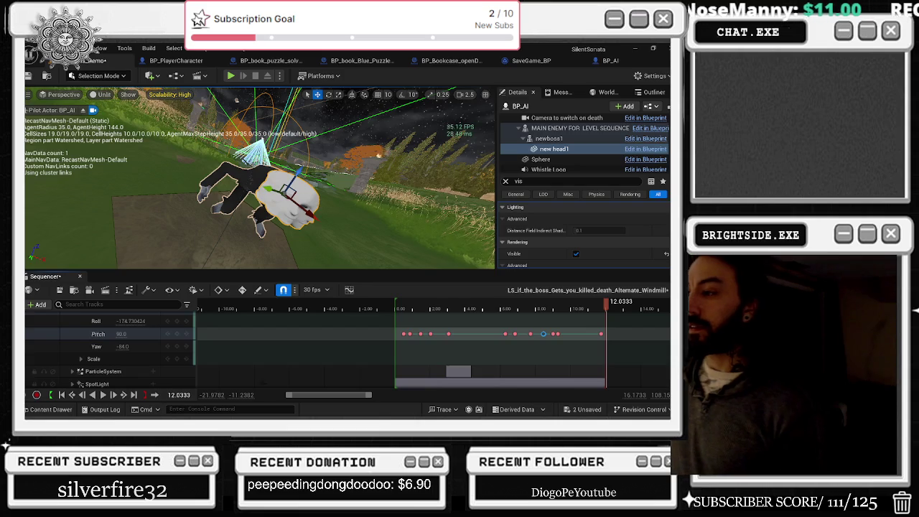
pyautogui.click(418, 313)
pyautogui.press('space')
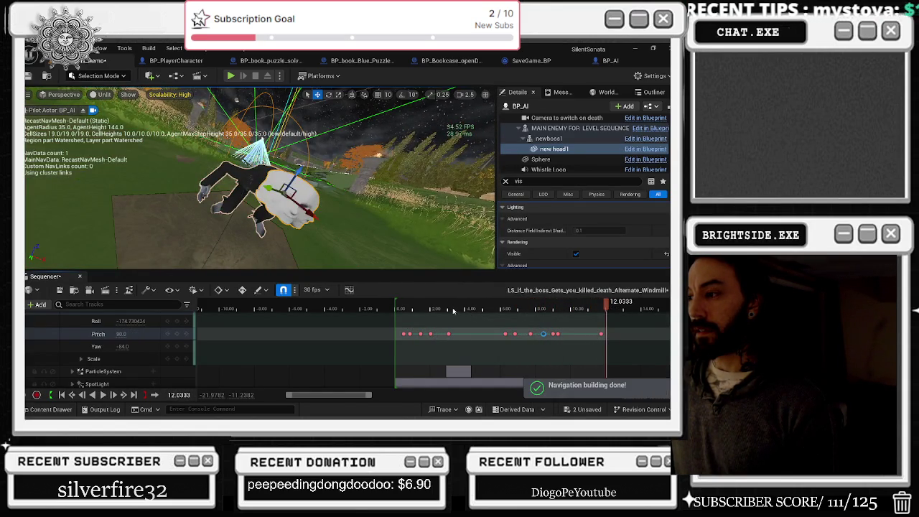
pyautogui.press('space')
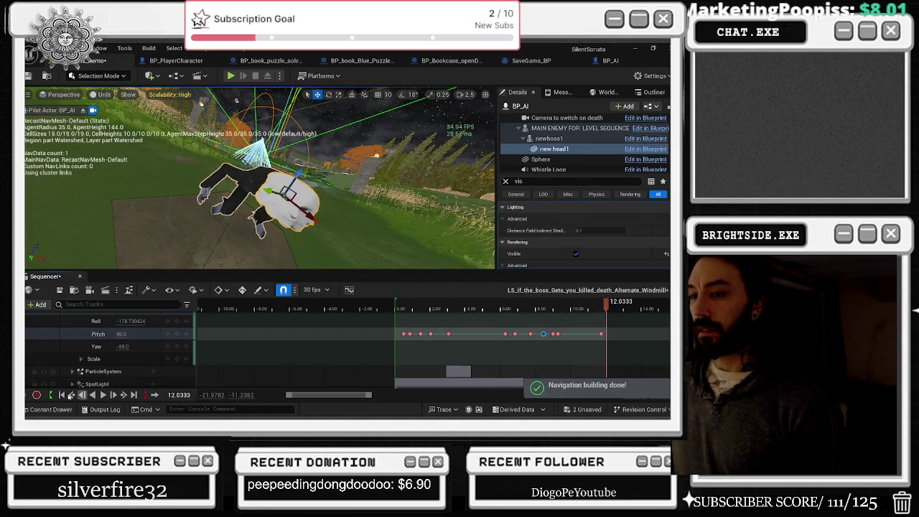
# Save the boss sequence at frame 0, play it through, stop it, and close Sequencer
pyautogui.click(62, 395)
pyautogui.click(60, 289)
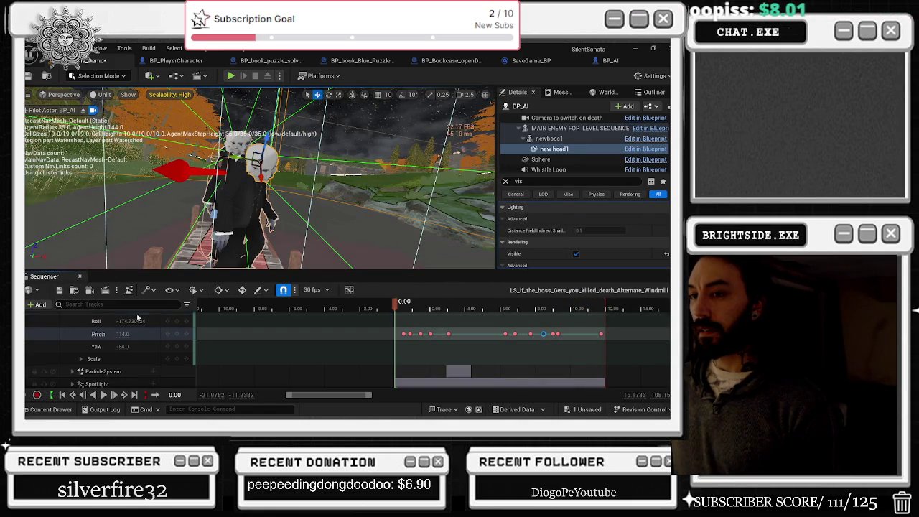
pyautogui.click(104, 396)
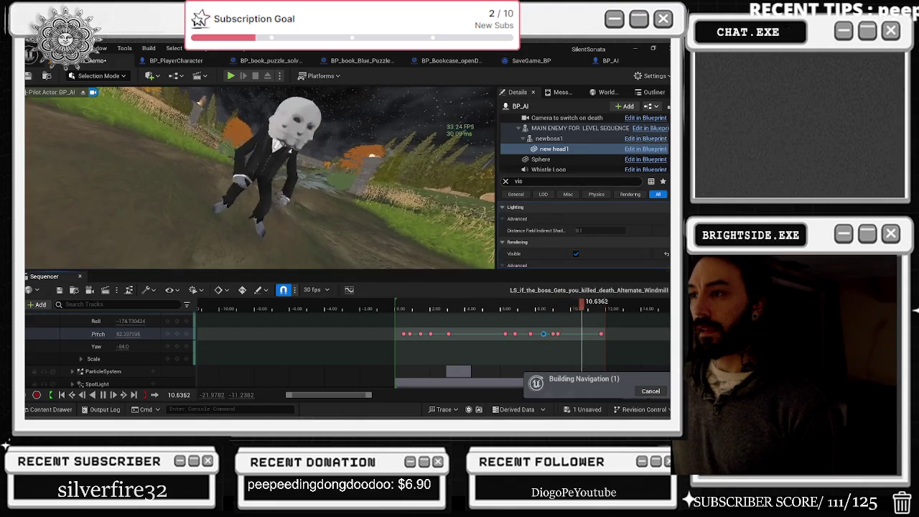
pyautogui.press('space')
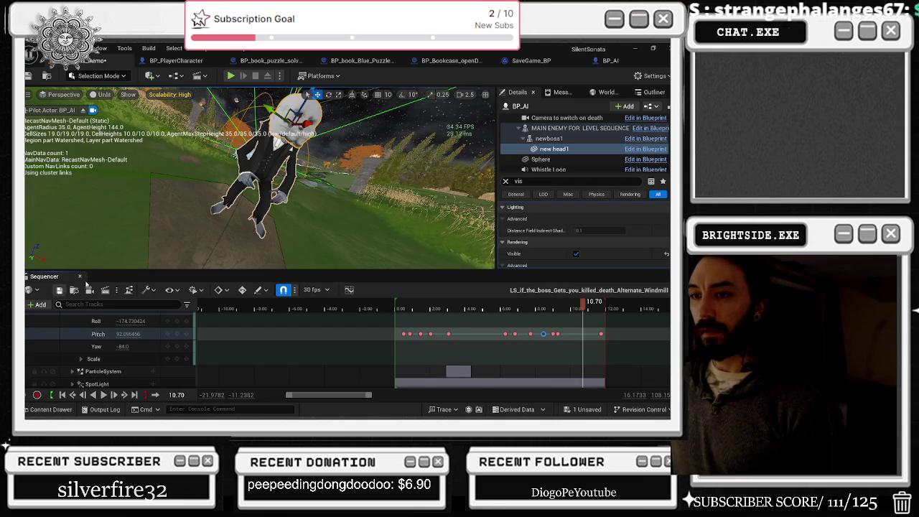
pyautogui.click(80, 276)
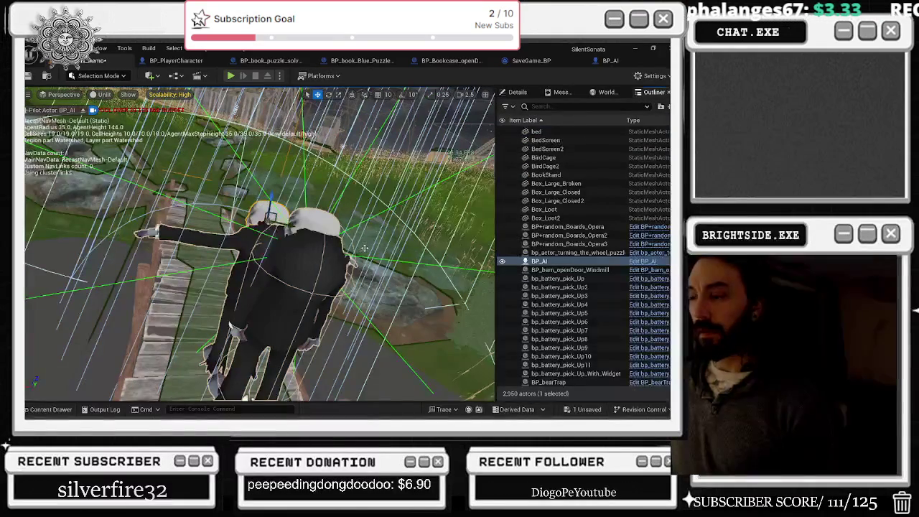
# Untick Visible on BP_AI's newboss1 component in Details and save the map
pyautogui.click(517, 92)
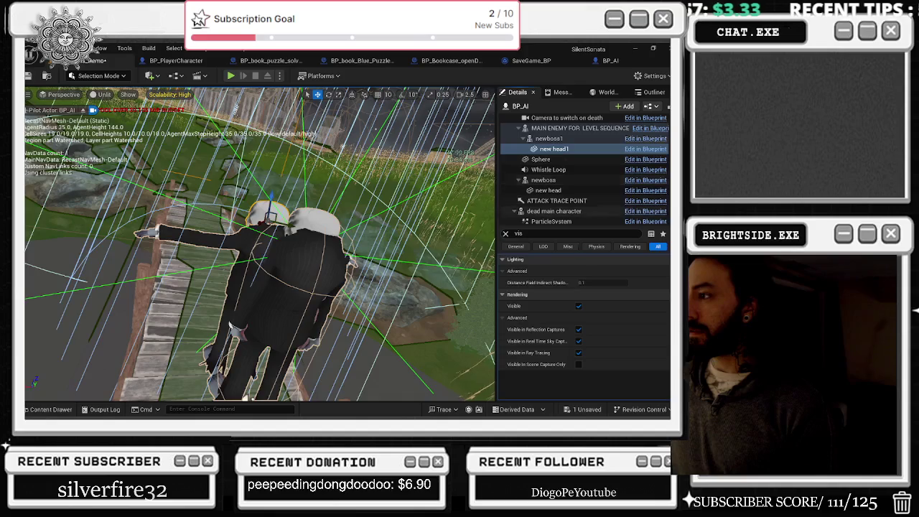
pyautogui.click(550, 138)
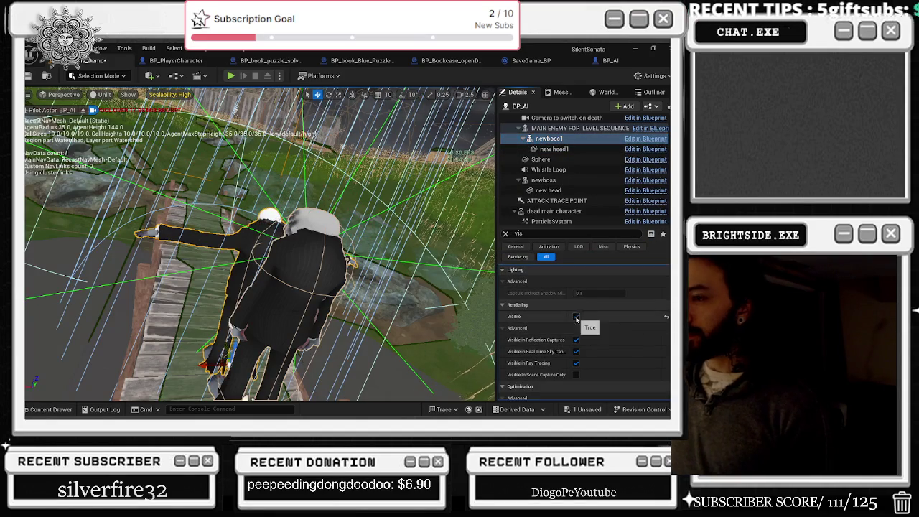
pyautogui.click(576, 317)
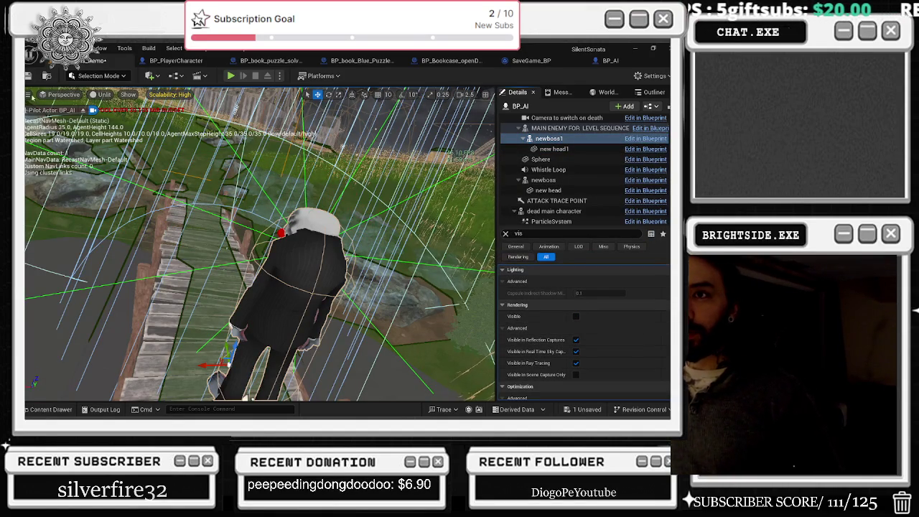
pyautogui.click(28, 77)
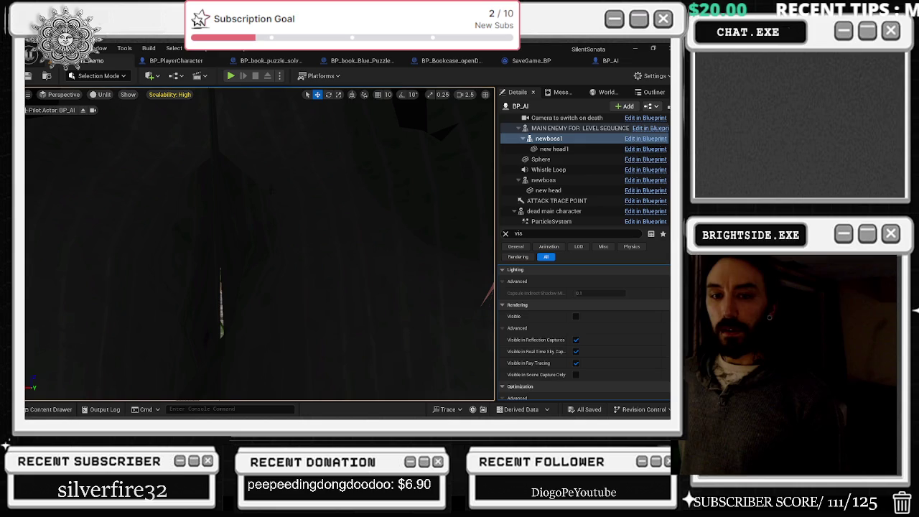
# Eject from BP_AI, frame it, save the map with Ctrl+S, and launch Play In Editor
pyautogui.press('p')
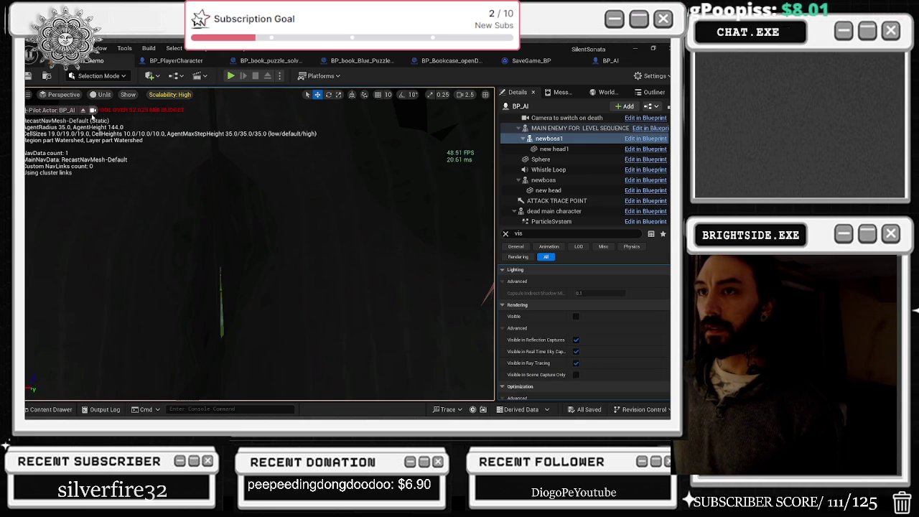
pyautogui.click(82, 111)
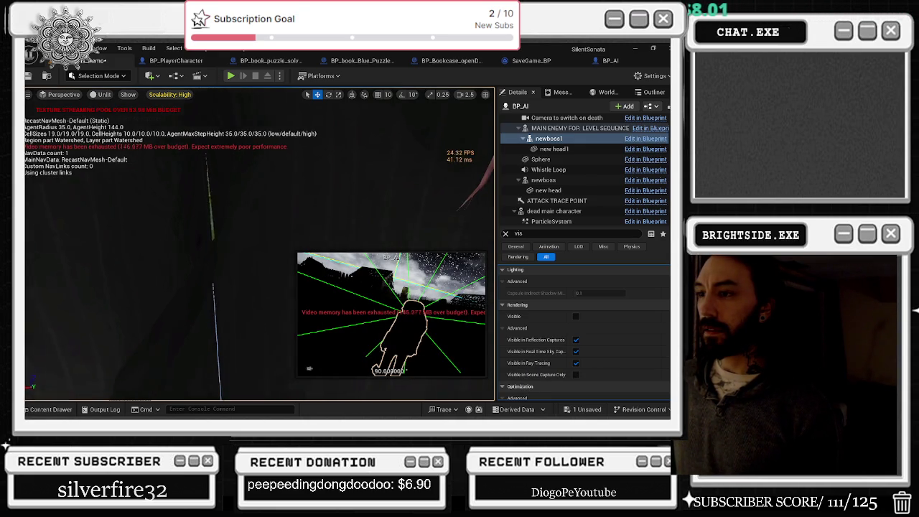
pyautogui.press('f')
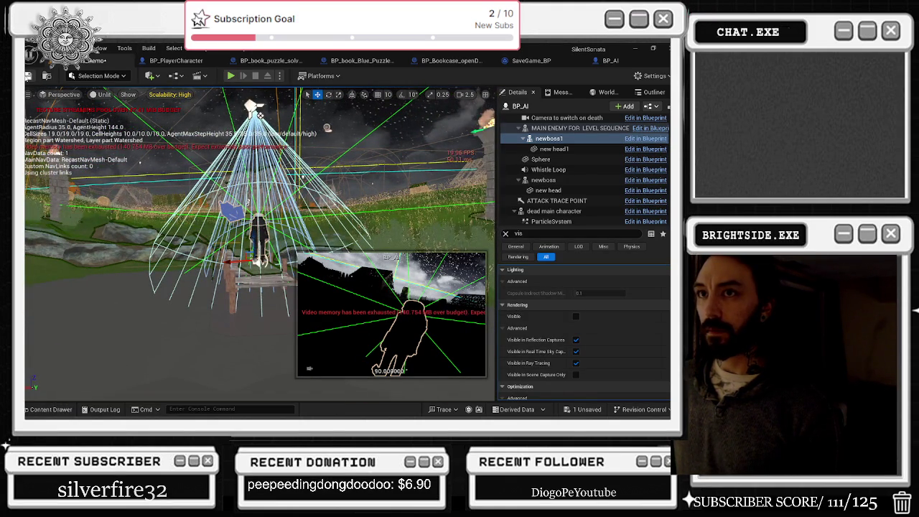
pyautogui.hotkey('ctrl', 's')
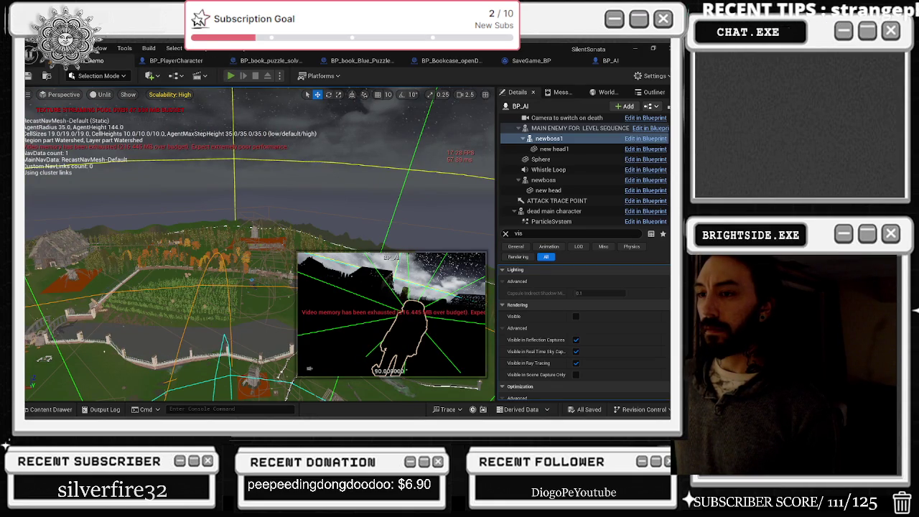
pyautogui.hotkey('alt', 'p')
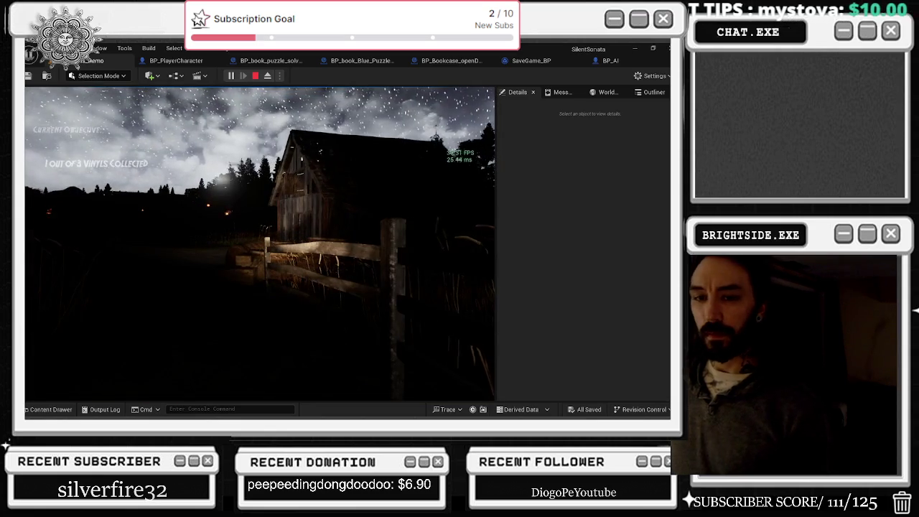
# End the play test and focus the view on the picnic table with its lantern and basket
pyautogui.press('Escape')
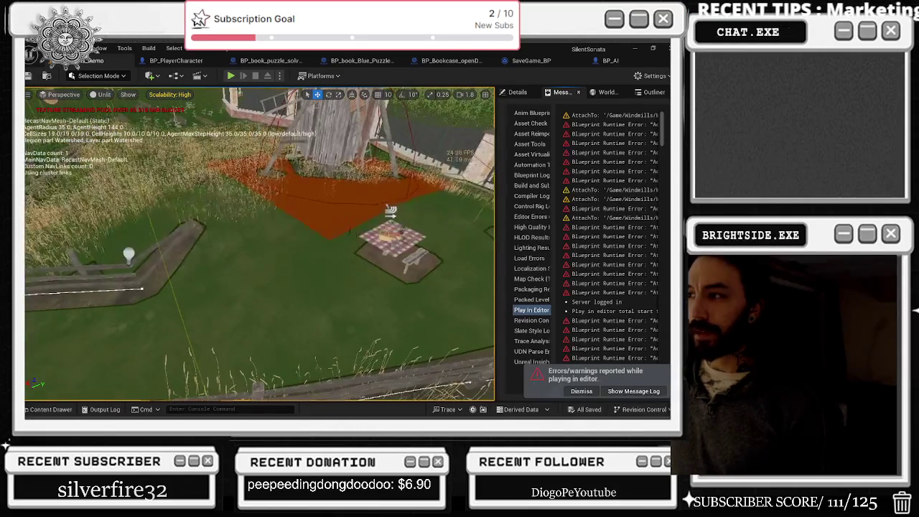
pyautogui.click(404, 227)
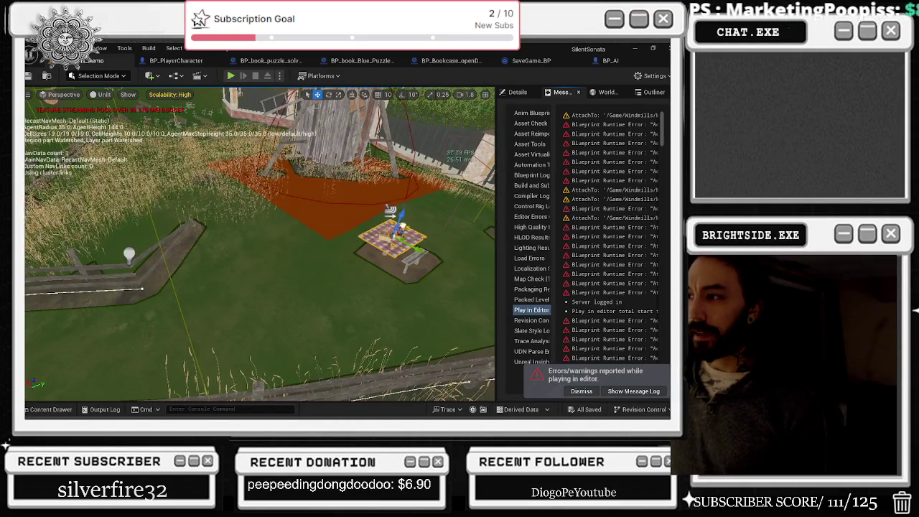
pyautogui.press('f')
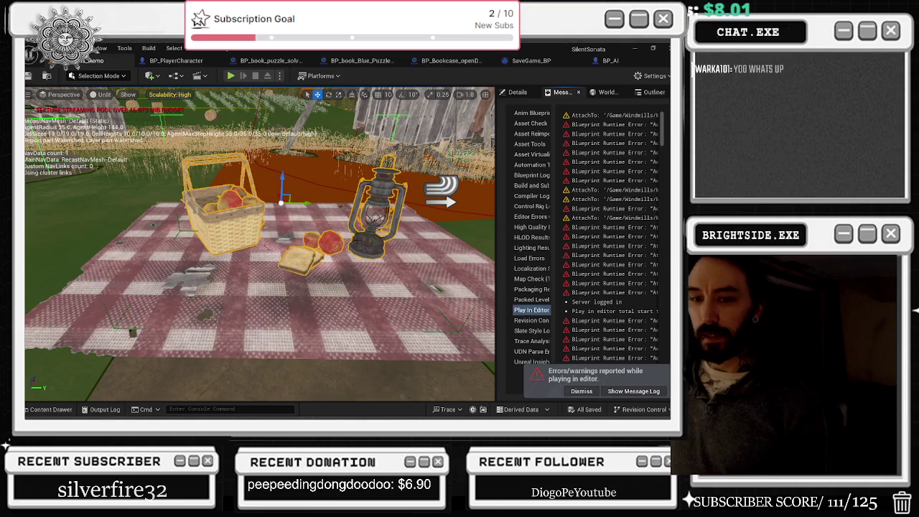
# Place the SM_Lantern02 lantern on the fence, then look over the barn and windmill field
pyautogui.hotkey('ctrl', 'space')
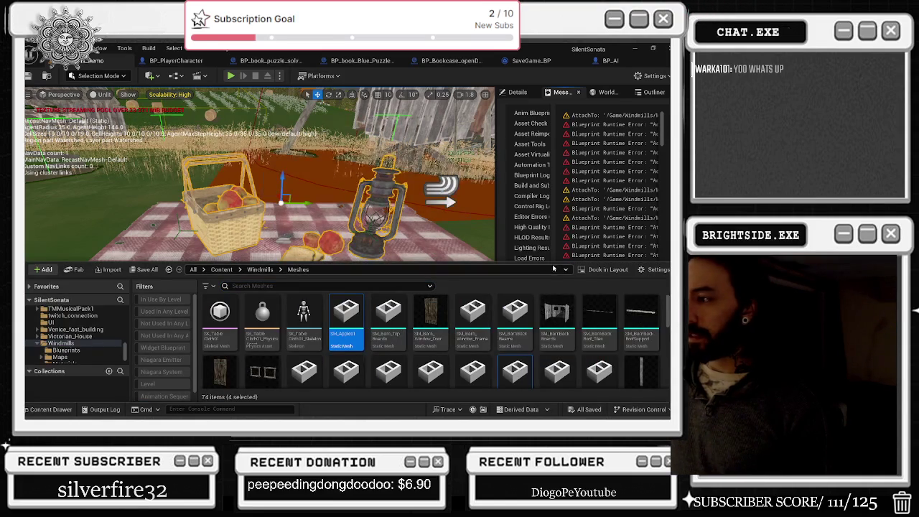
pyautogui.scroll(-5, 539, 323)
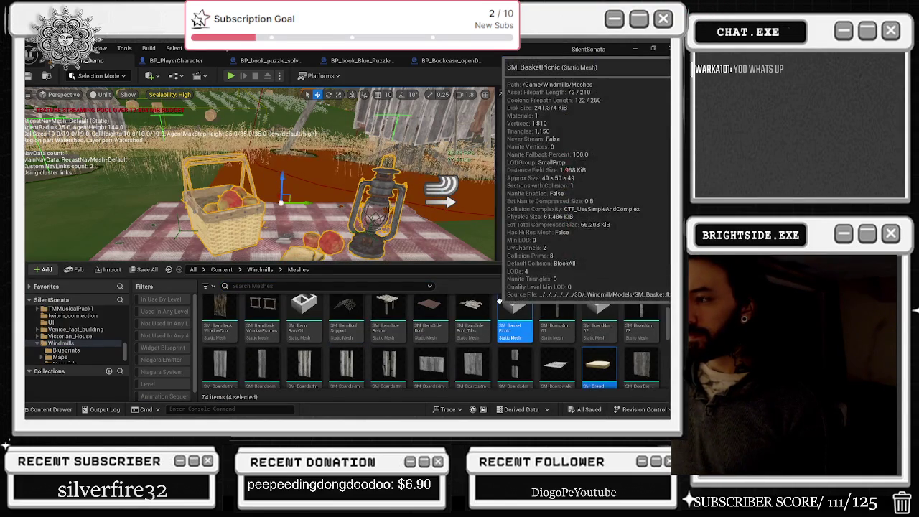
pyautogui.scroll(-5, 526, 309)
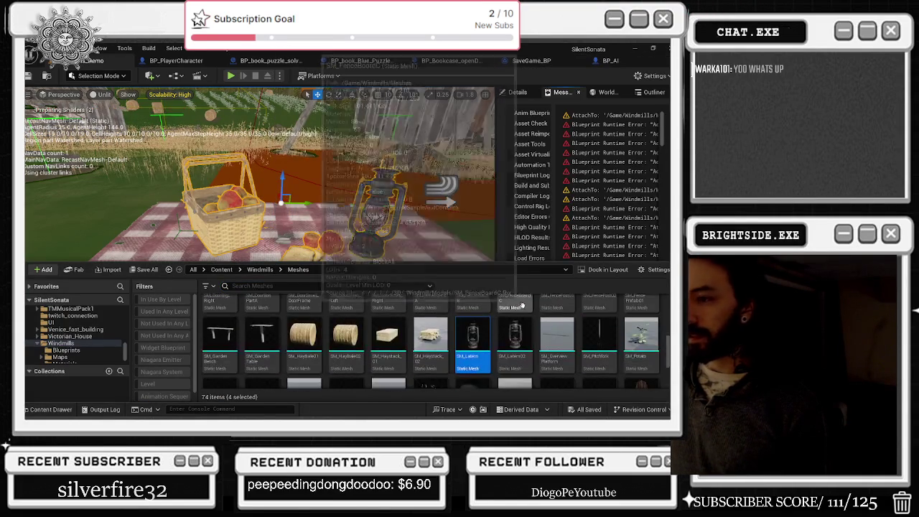
pyautogui.hotkey('alt', 'p')
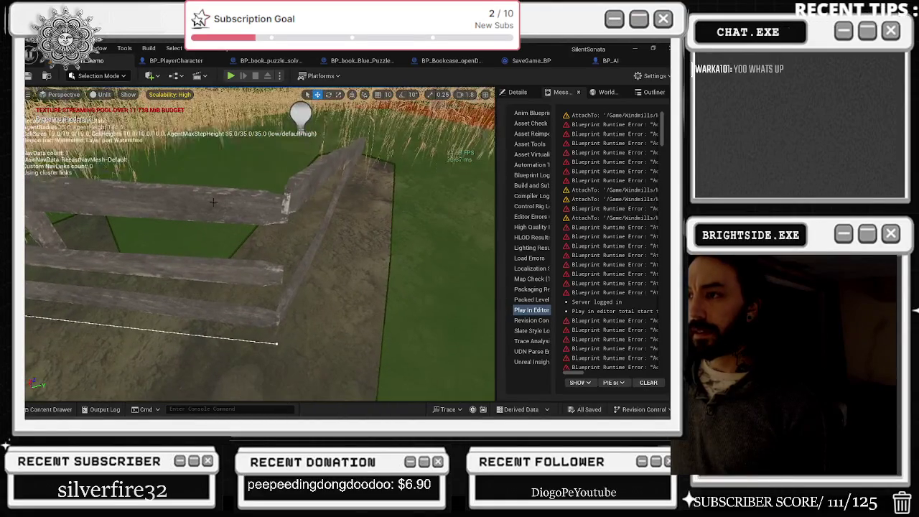
pyautogui.hotkey('ctrl', 'space')
pyautogui.moveTo(530, 327); pyautogui.dragTo(287, 194)
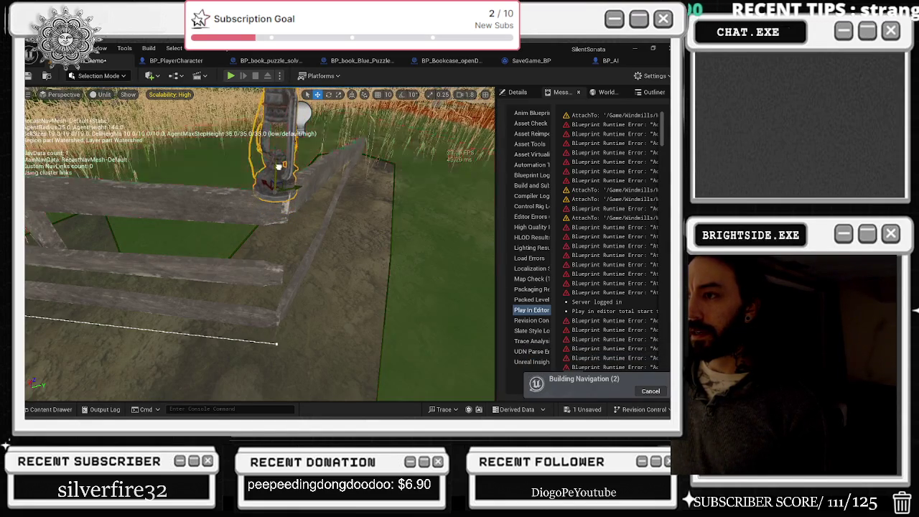
pyautogui.moveTo(279, 170)
pyautogui.mouseDown()
pyautogui.moveTo(269, 210)
pyautogui.moveTo(264, 150)
pyautogui.mouseUp()
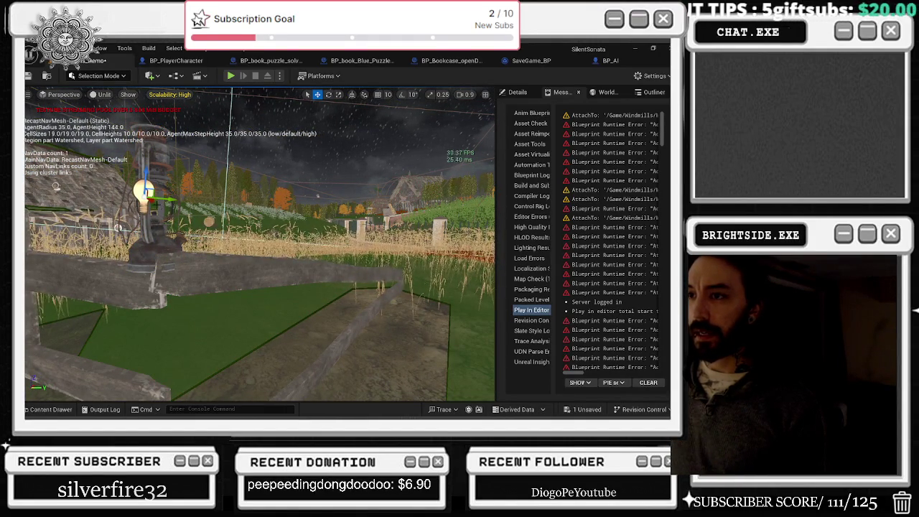
pyautogui.moveTo(265, 150)
pyautogui.mouseDown()
pyautogui.moveTo(260, 140)
pyautogui.moveTo(158, 145)
pyautogui.moveTo(137, 136)
pyautogui.mouseUp()
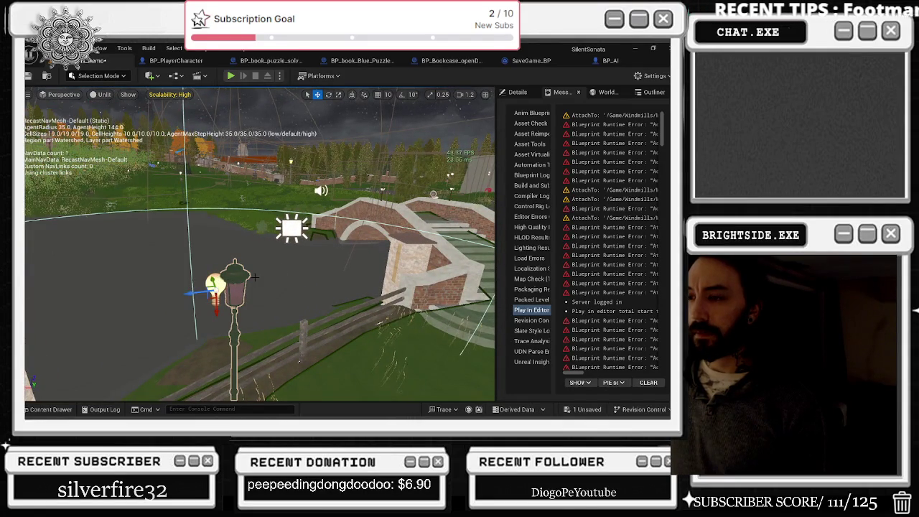
pyautogui.moveTo(137, 136); pyautogui.dragTo(115, 128)
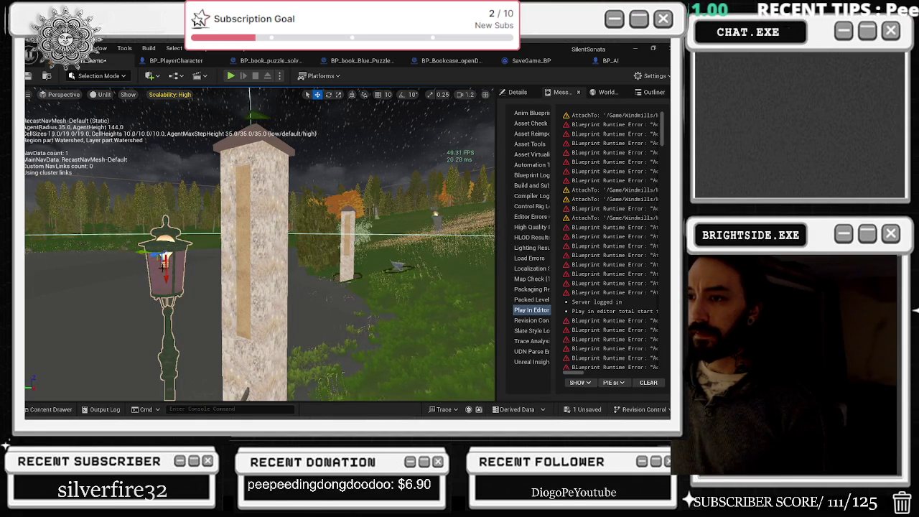
pyautogui.moveTo(115, 128); pyautogui.dragTo(80, 112)
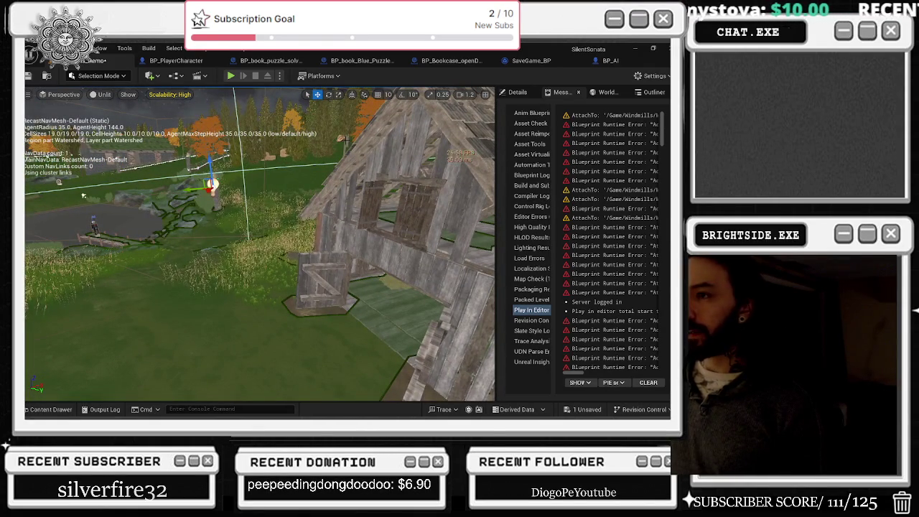
# Reopen the Content Drawer and go to the top-level All folder
pyautogui.click(61, 410)
pyautogui.scroll(-1, 514, 321)
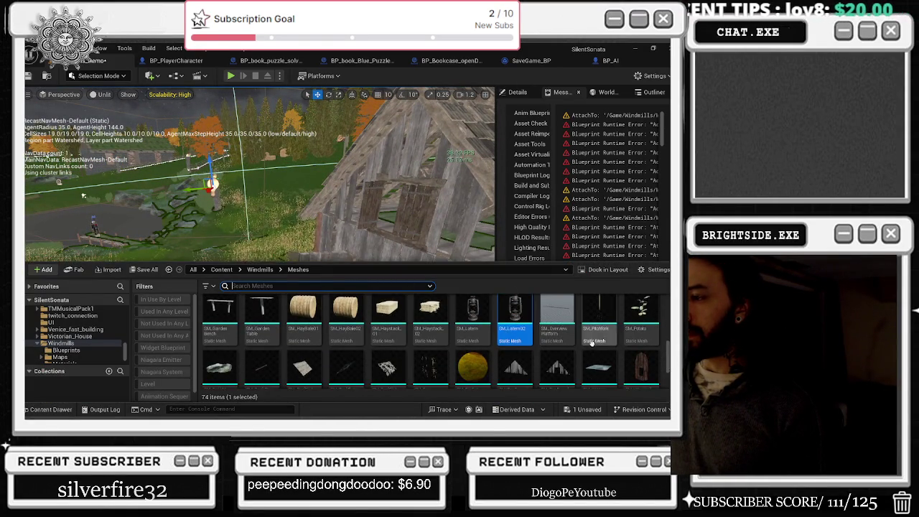
pyautogui.scroll(-5, 593, 343)
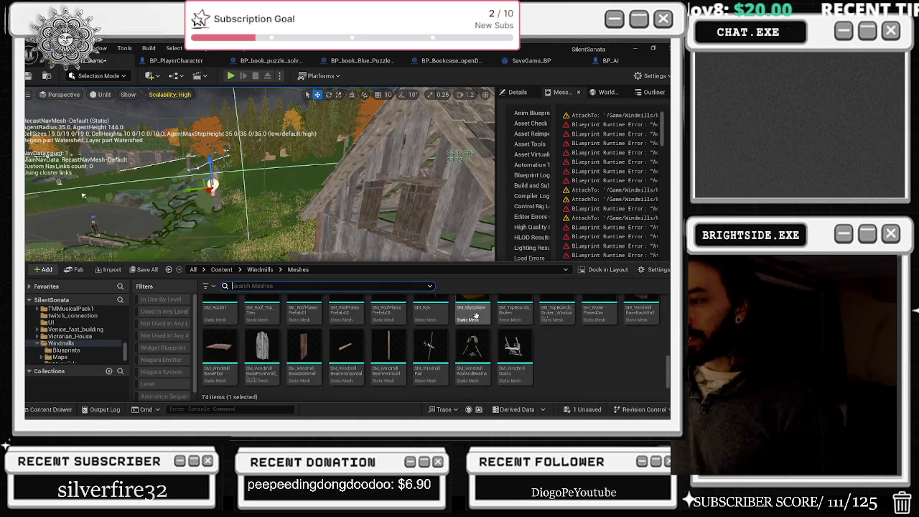
pyautogui.scroll(8, 611, 324)
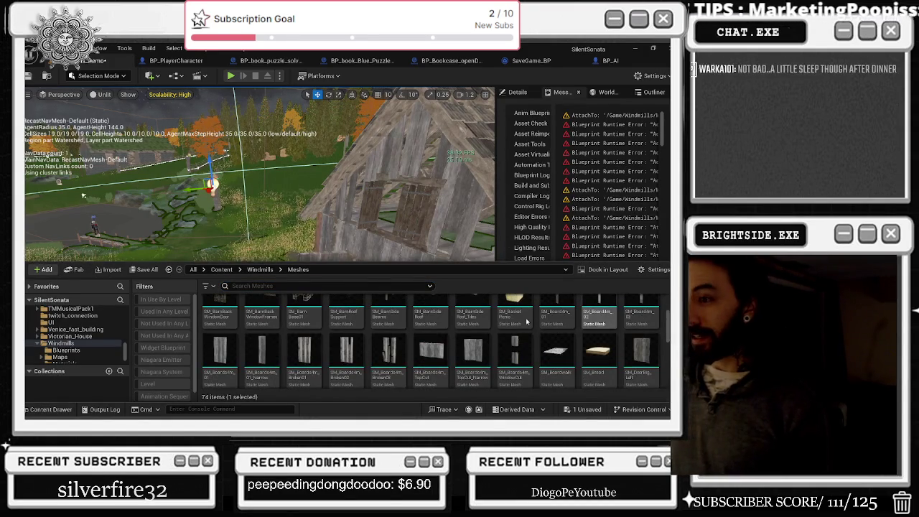
pyautogui.scroll(1, 497, 348)
pyautogui.scroll(1, 451, 359)
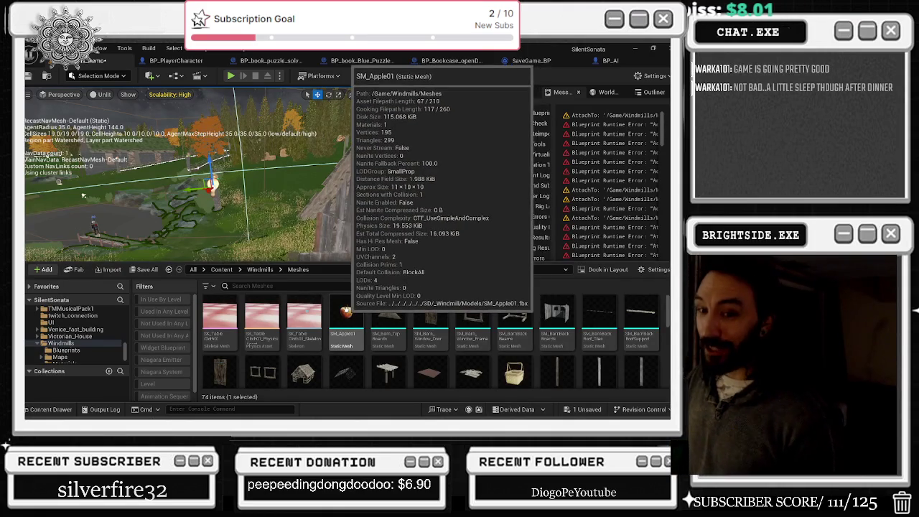
pyautogui.scroll(5, 79, 338)
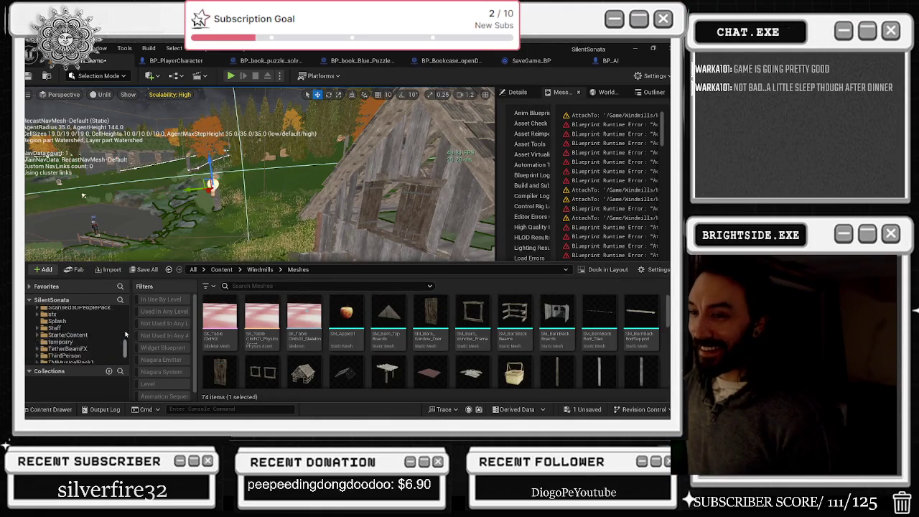
pyautogui.click(101, 311)
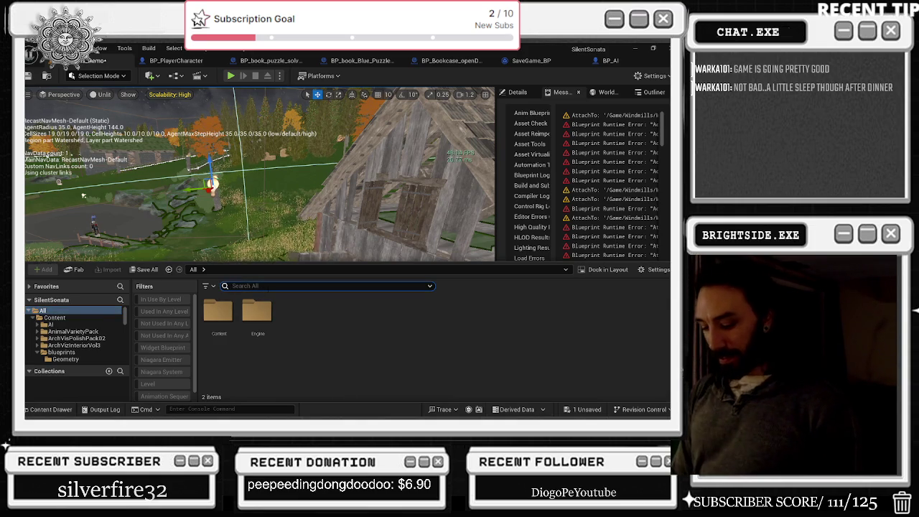
# Search the Content Browser for 'light' and browse the results to BP_Street_light_02
pyautogui.write('light')
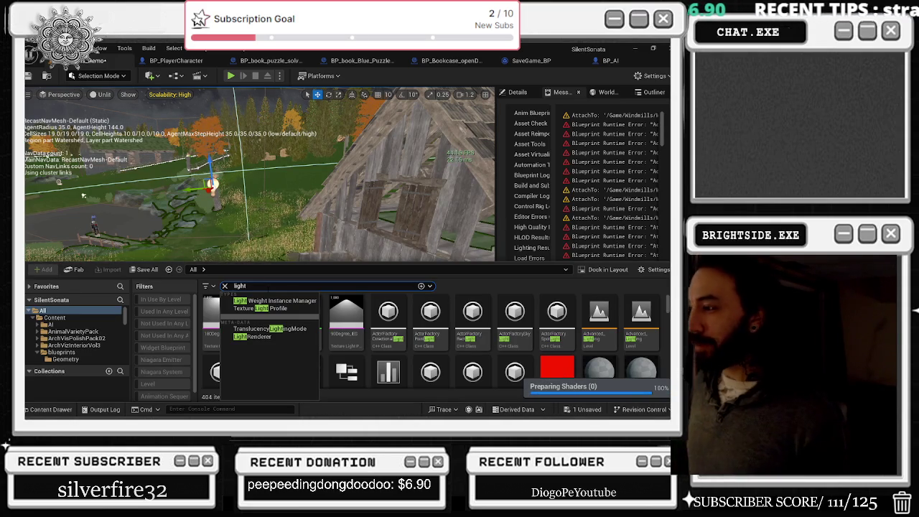
pyautogui.scroll(-5, 353, 305)
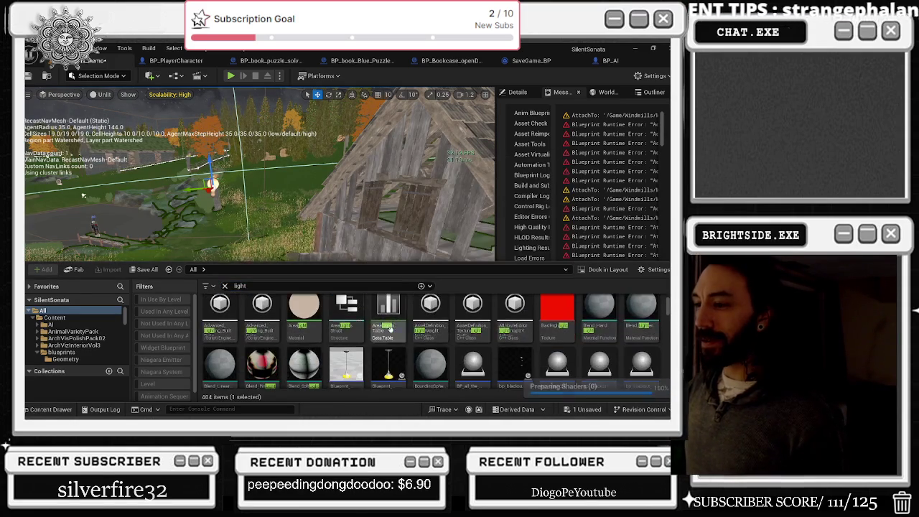
pyautogui.click(477, 324)
pyautogui.scroll(-2, 495, 316)
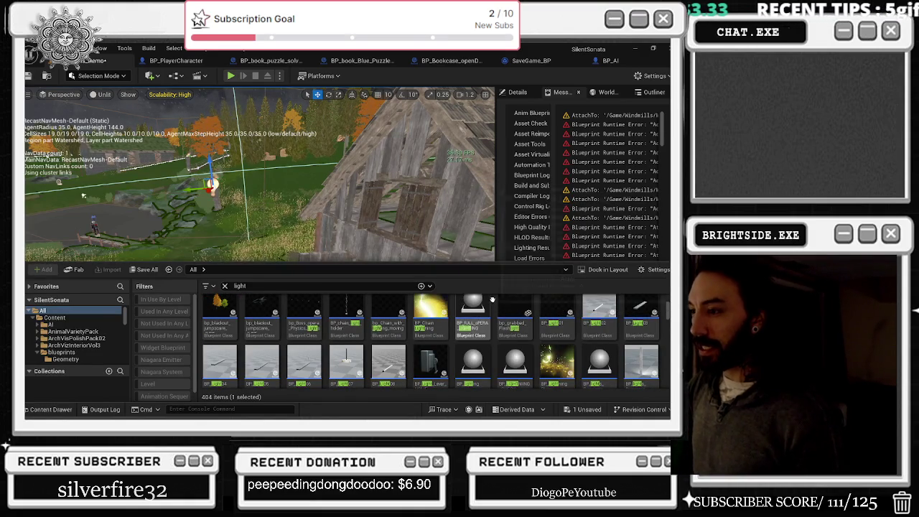
pyautogui.scroll(-3, 492, 300)
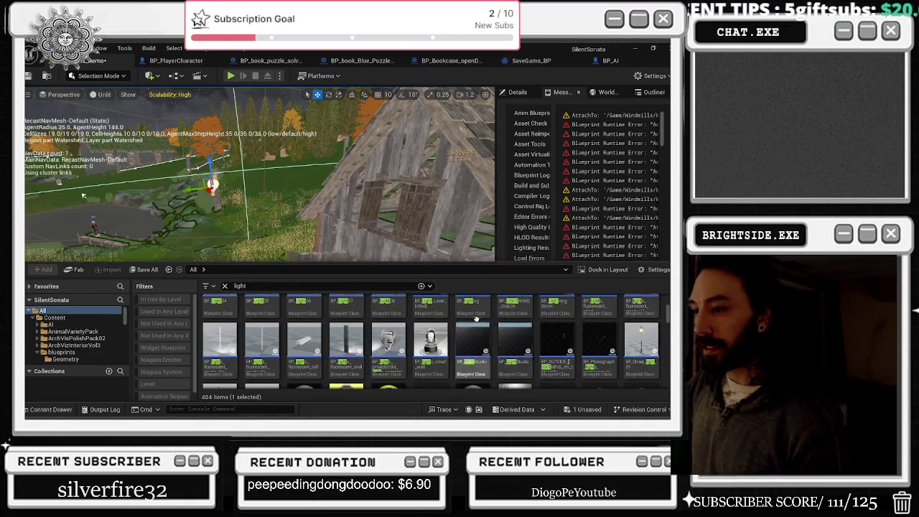
pyautogui.scroll(-2, 473, 324)
pyautogui.scroll(-2, 488, 312)
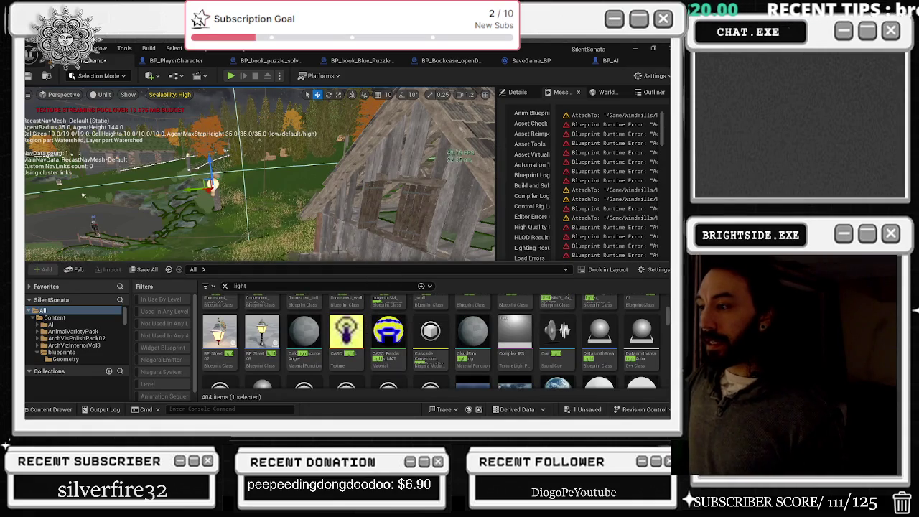
# Drop BP_Street_light_02 beside the barn and enlarge it with the scale gizmo
pyautogui.moveTo(223, 334); pyautogui.dragTo(381, 201)
pyautogui.moveTo(408, 172)
pyautogui.mouseDown()
pyautogui.moveTo(426, 166)
pyautogui.moveTo(287, 195)
pyautogui.mouseUp()
pyautogui.press('r')
pyautogui.moveTo(389, 199)
pyautogui.mouseDown()
pyautogui.moveTo(381, 208)
pyautogui.moveTo(93, 196)
pyautogui.mouseUp()
# Focus on the street light's bulb and move it down beside the barn wall
pyautogui.click(156, 216)
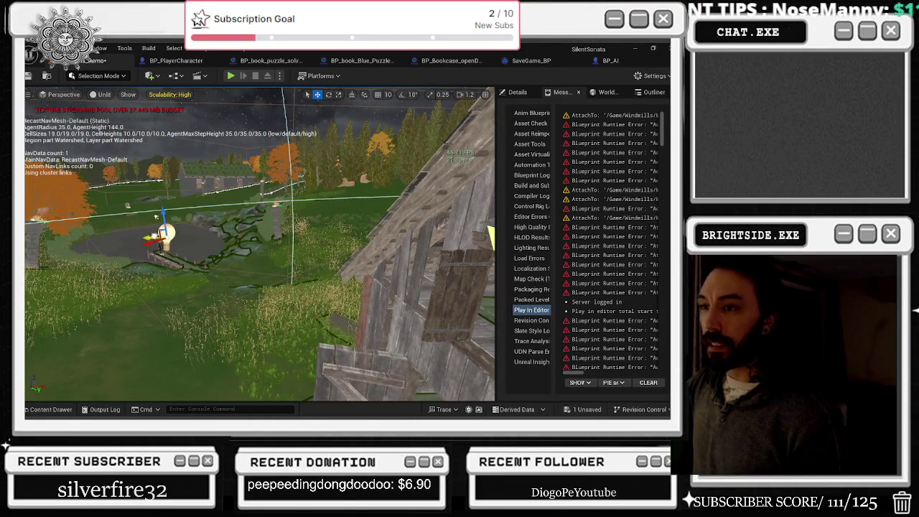
pyautogui.press('f')
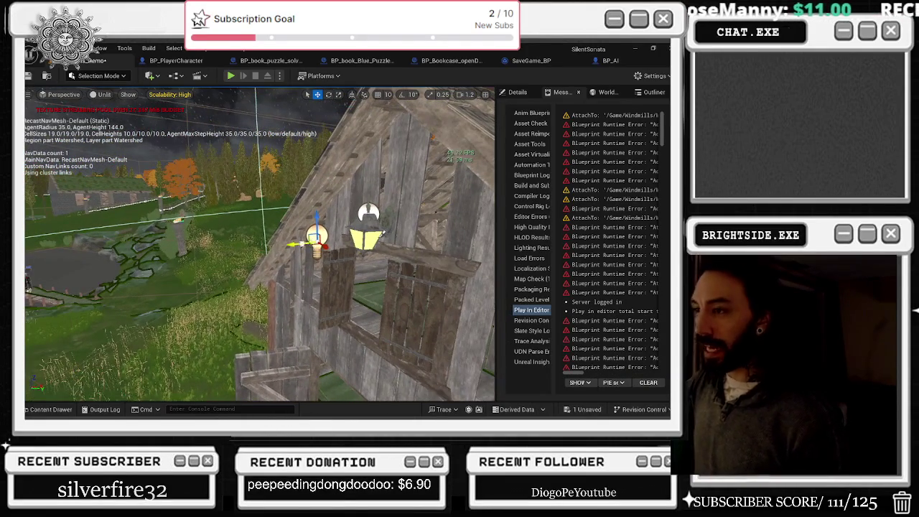
pyautogui.moveTo(336, 238)
pyautogui.mouseDown()
pyautogui.moveTo(332, 262)
pyautogui.moveTo(323, 248)
pyautogui.mouseUp()
# Lower the street light's PointLight Temperature for a reddish glow
pyautogui.click(365, 215)
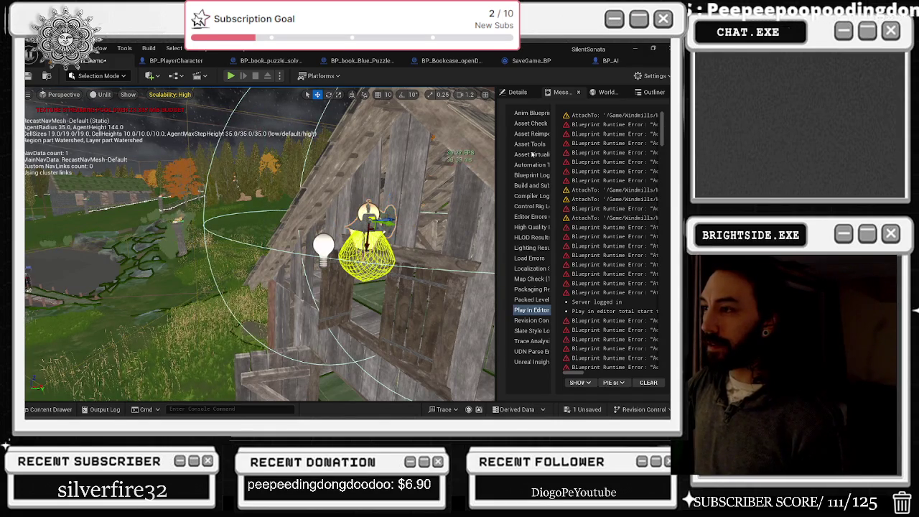
pyautogui.click(518, 94)
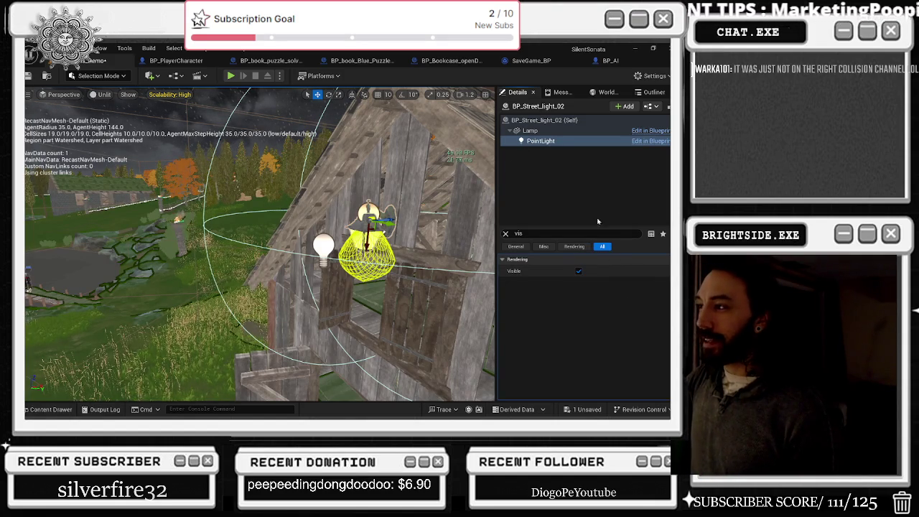
pyautogui.click(506, 234)
pyautogui.rightClick(555, 140)
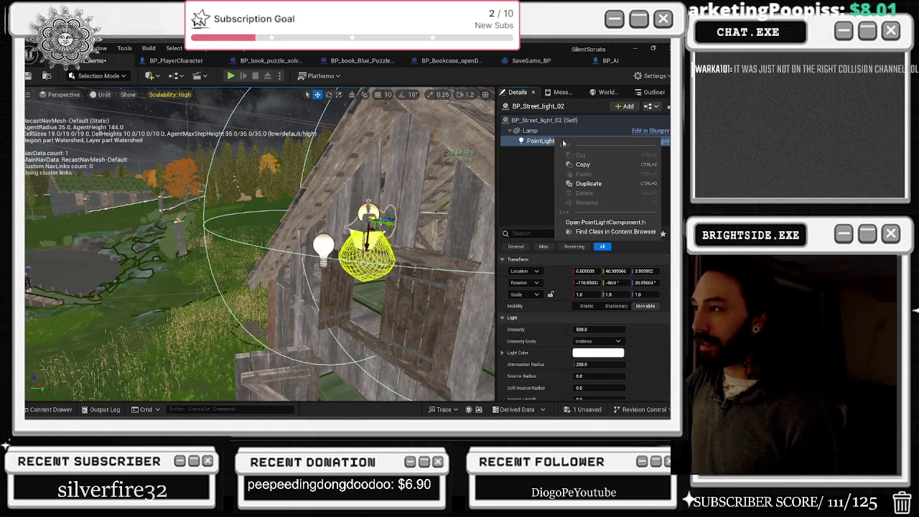
pyautogui.click(537, 187)
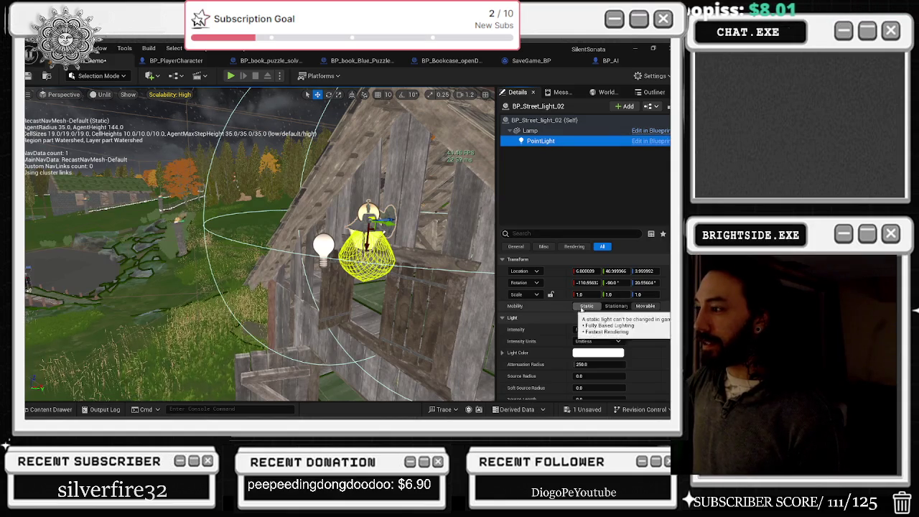
pyautogui.scroll(-3, 595, 323)
pyautogui.moveTo(595, 364); pyautogui.dragTo(585, 366)
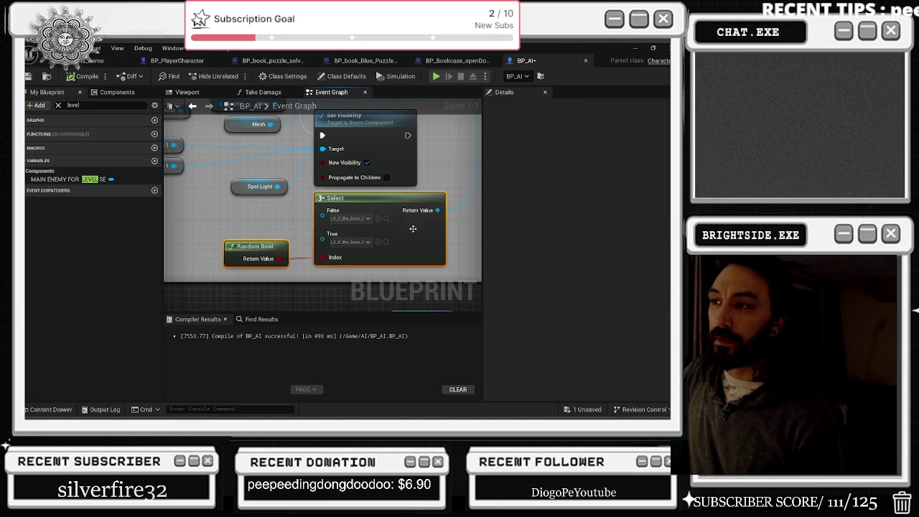
# Check the Select node's boss sequence assets, view compile results, and return to the level editor
pyautogui.click(387, 218)
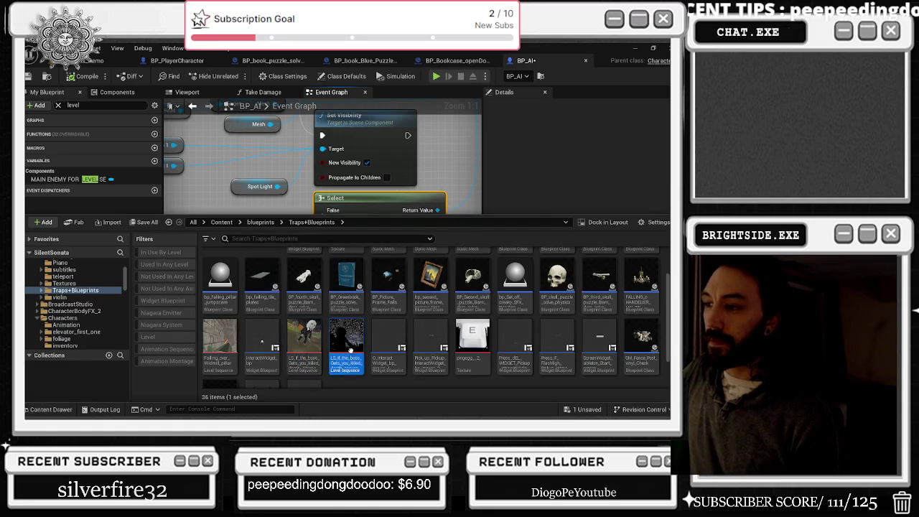
pyautogui.click(216, 200)
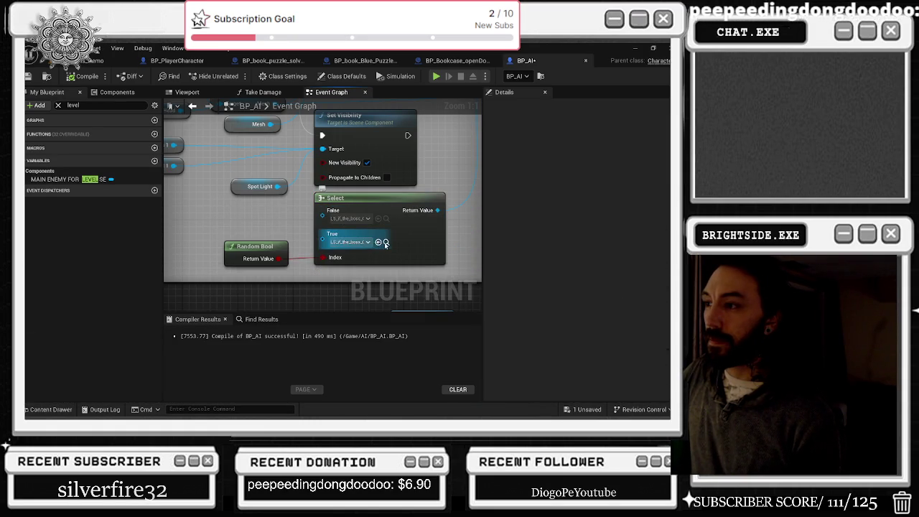
pyautogui.click(386, 242)
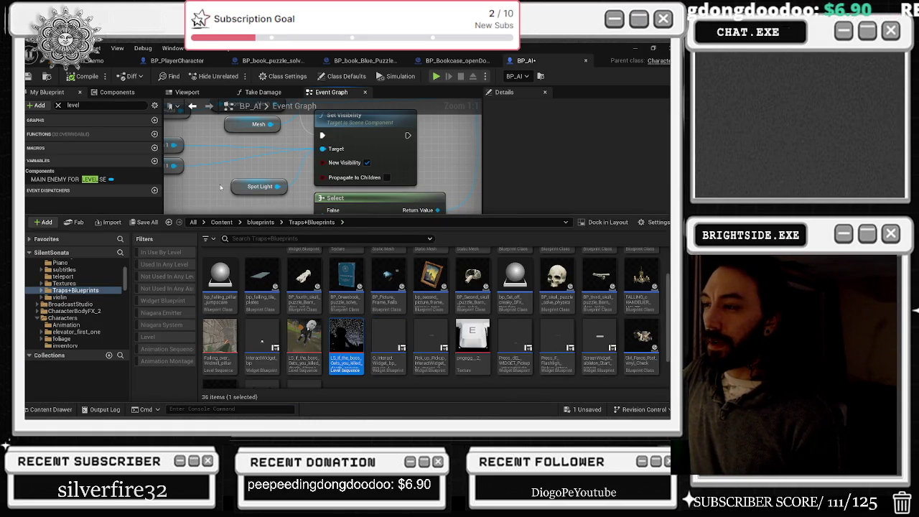
pyautogui.click(214, 182)
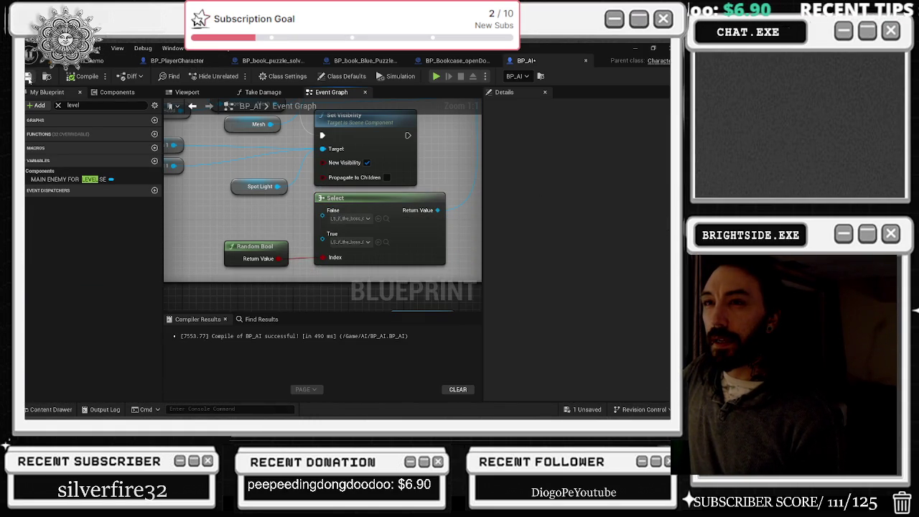
pyautogui.click(101, 60)
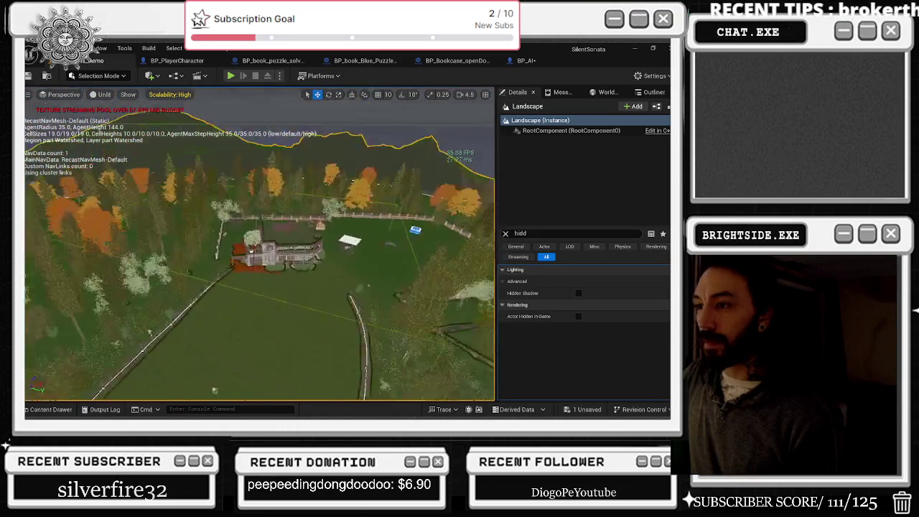
# Save the level, then drag PlayerStart down the hillside and across toward the trees
pyautogui.click(593, 411)
pyautogui.click(417, 332)
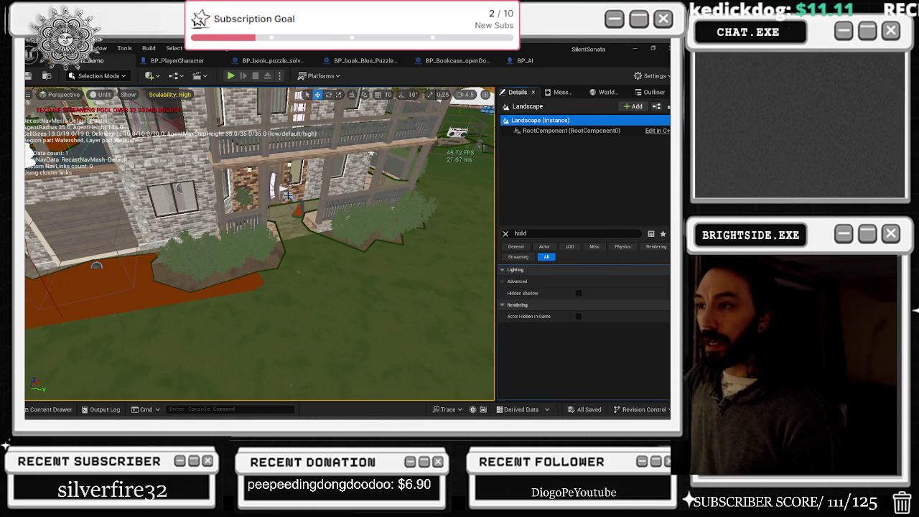
pyautogui.click(284, 192)
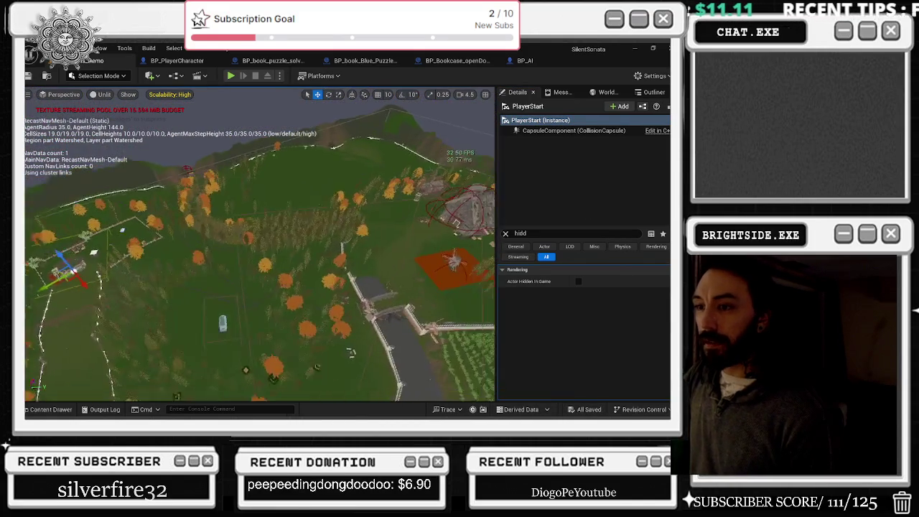
pyautogui.moveTo(70, 267); pyautogui.dragTo(183, 355)
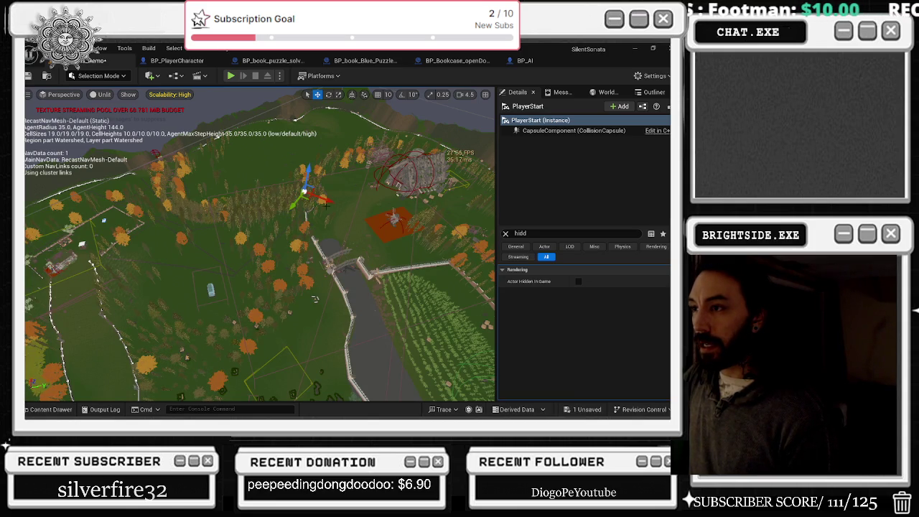
pyautogui.moveTo(315, 298); pyautogui.dragTo(257, 281)
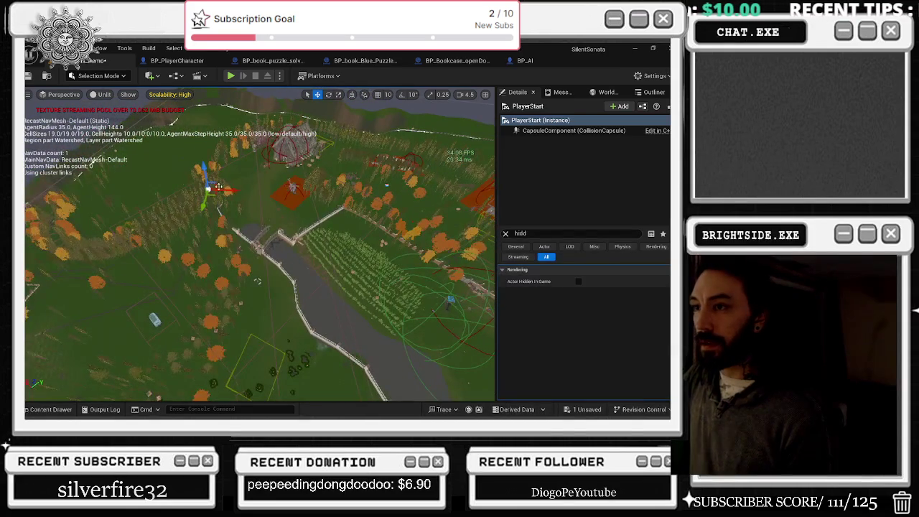
pyautogui.moveTo(216, 190); pyautogui.dragTo(429, 200)
# Undo the PlayerStart moves back to the porch and dismiss its actor options menu
pyautogui.hotkey('ctrl', 'z')
pyautogui.press('f')
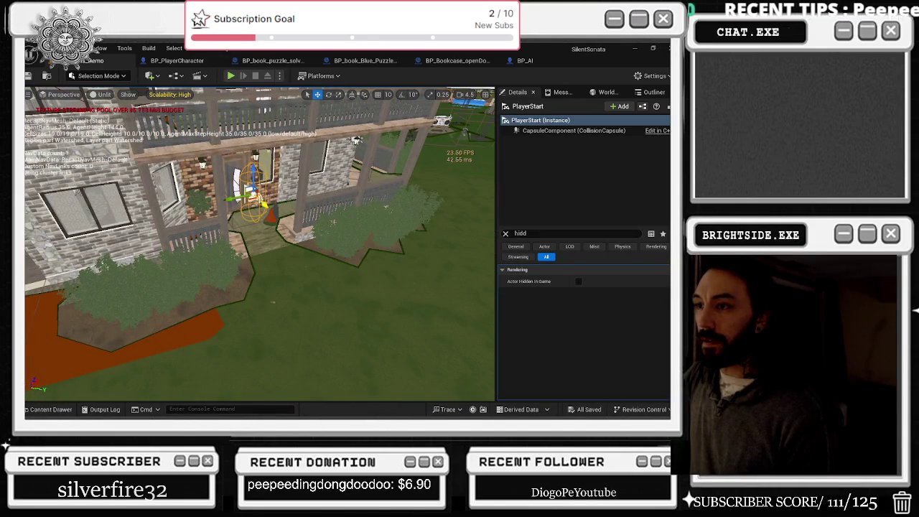
pyautogui.rightClick(263, 151)
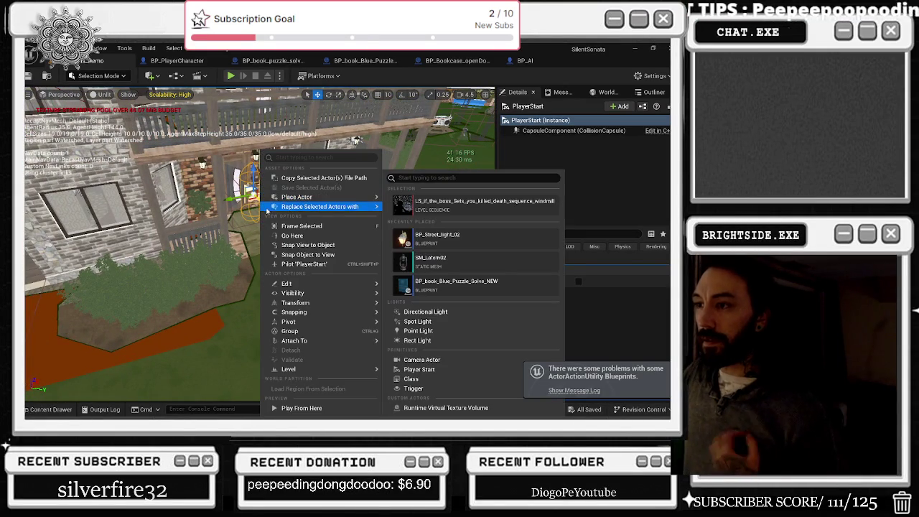
pyautogui.moveTo(320, 206)
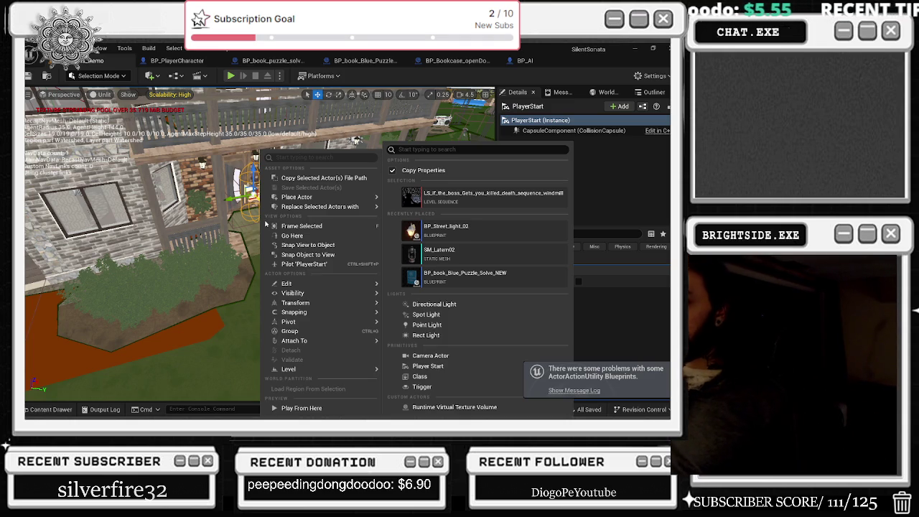
pyautogui.click(520, 93)
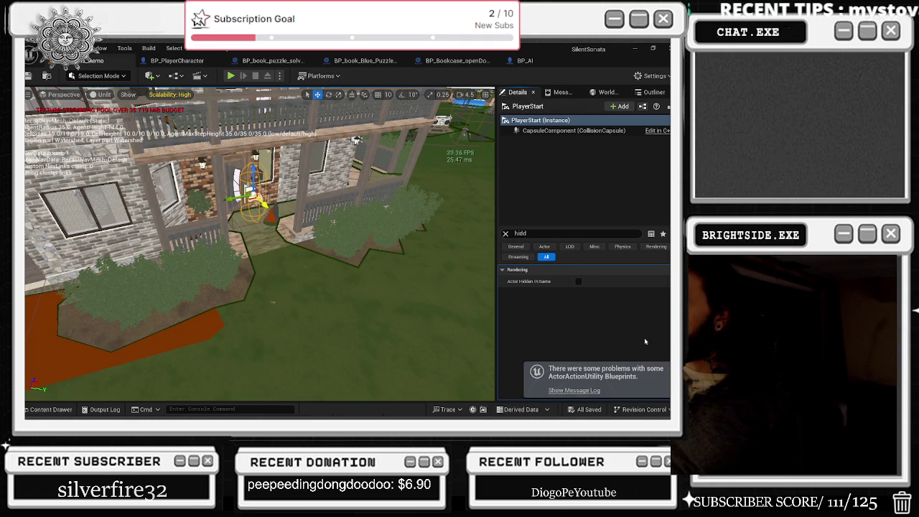
# Clear the Details filter, move the Retarget Animations and TTSLabs Desktop windows aside, and restore Unreal
pyautogui.click(507, 233)
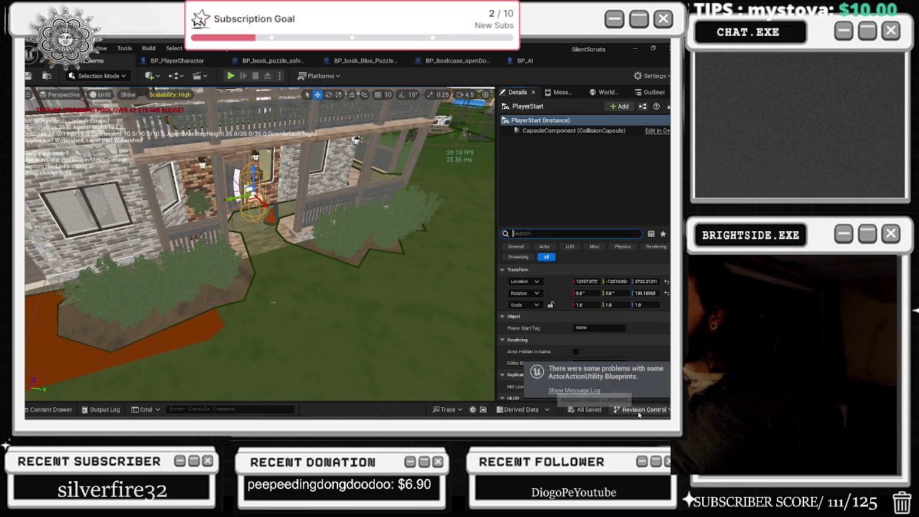
pyautogui.hotkey('alt', 'Tab')
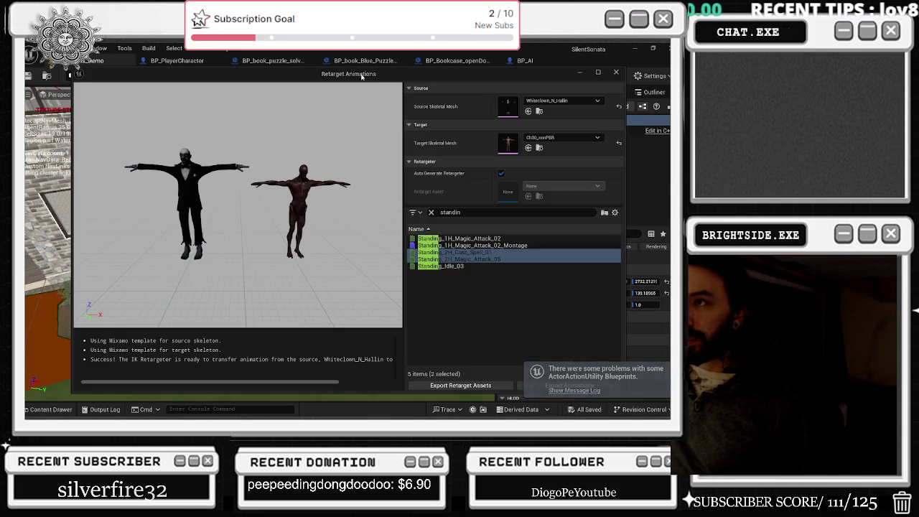
pyautogui.moveTo(362, 77)
pyautogui.mouseDown()
pyautogui.moveTo(373, 298)
pyautogui.moveTo(619, 415)
pyautogui.mouseUp()
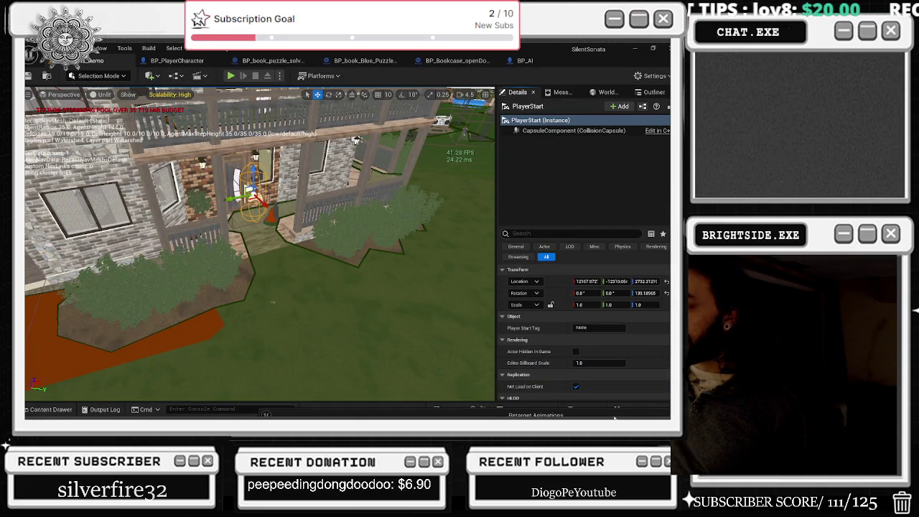
pyautogui.hotkey('alt', 'Tab')
pyautogui.moveTo(364, 84); pyautogui.dragTo(614, 415)
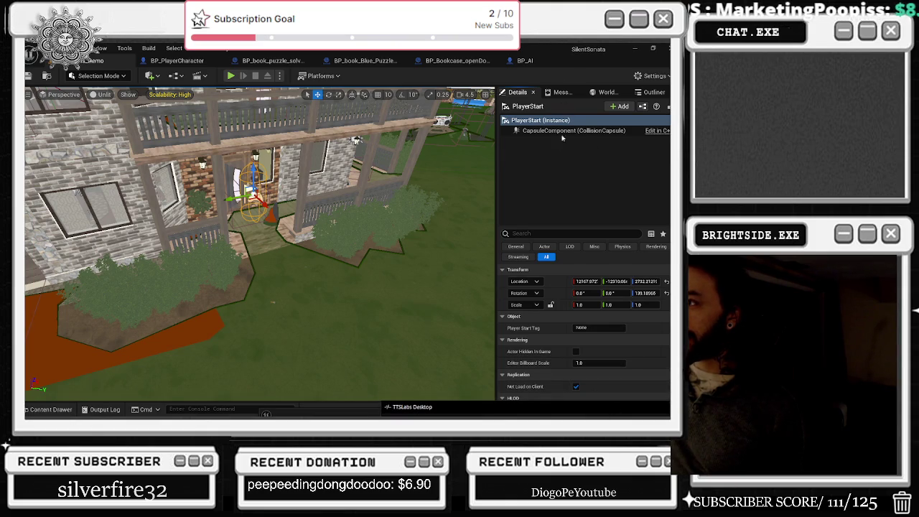
pyautogui.doubleClick(561, 48)
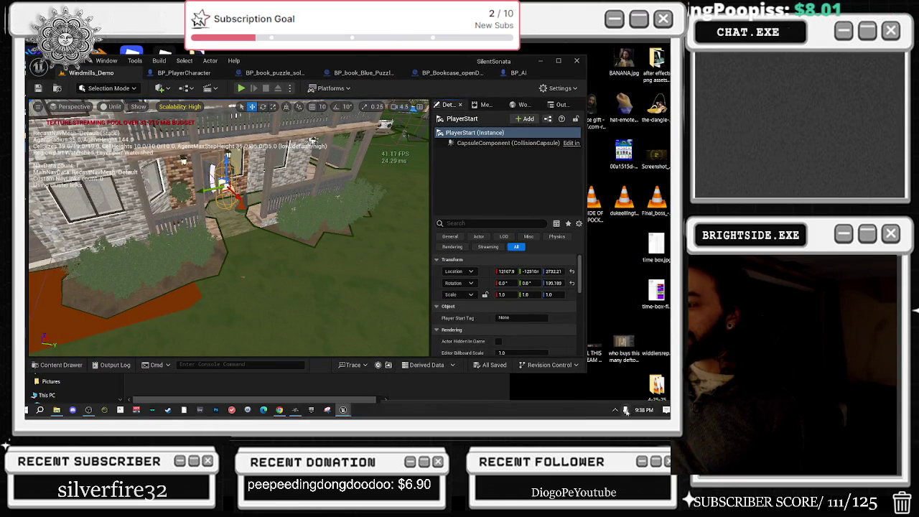
# Snip PlayerStart's Transform values, then bring the Unreal editor back maximized
pyautogui.click(332, 410)
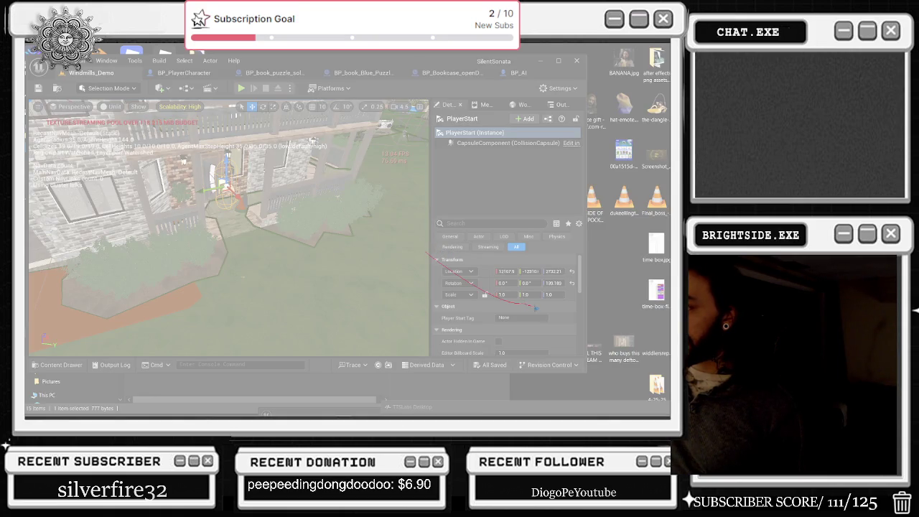
pyautogui.moveTo(535, 308); pyautogui.dragTo(537, 309)
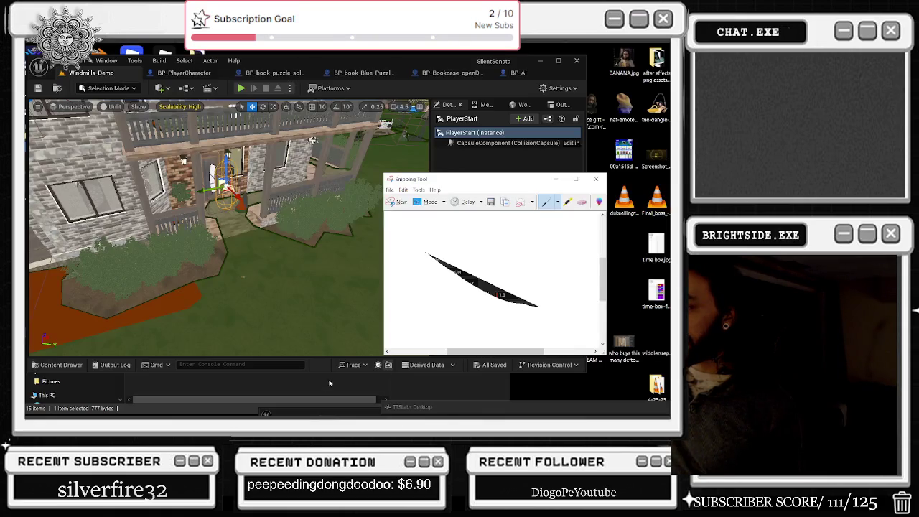
pyautogui.click(399, 203)
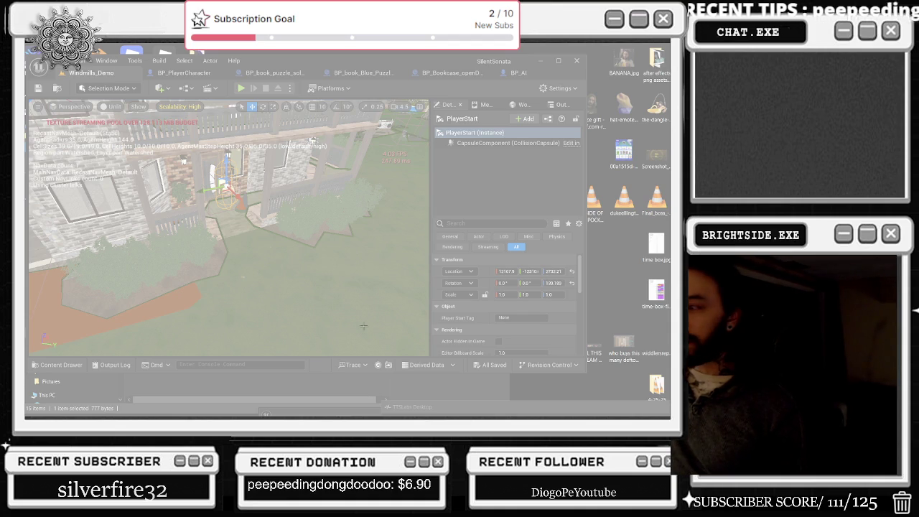
pyautogui.moveTo(434, 248); pyautogui.dragTo(584, 342)
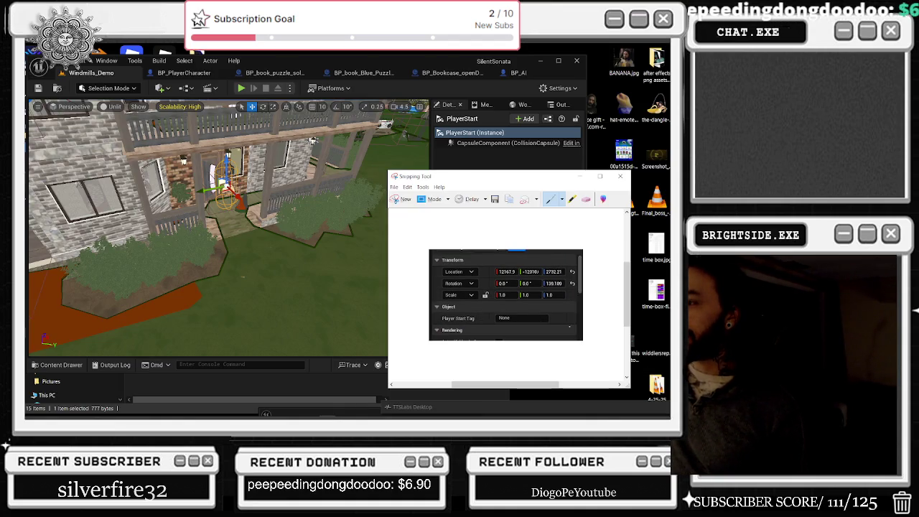
pyautogui.click(471, 64)
pyautogui.doubleClick(503, 63)
pyautogui.scroll(-15, 328, 228)
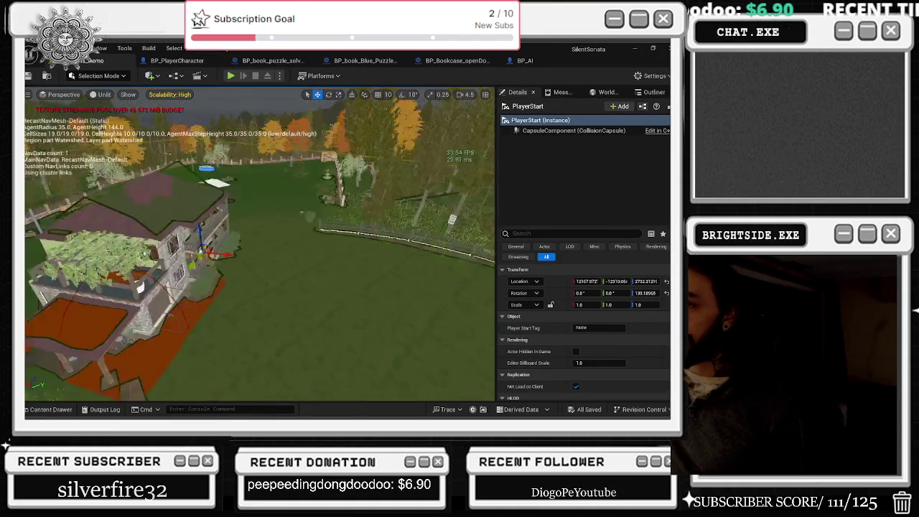
# Drag PlayerStart across the map to beside the stone lantern pillars near the village houses
pyautogui.scroll(-8, 328, 229)
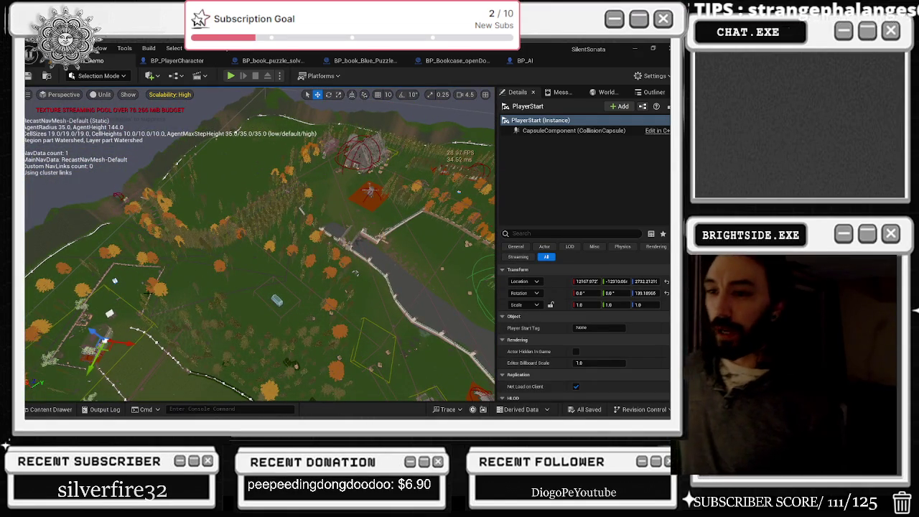
pyautogui.moveTo(119, 343); pyautogui.dragTo(363, 360)
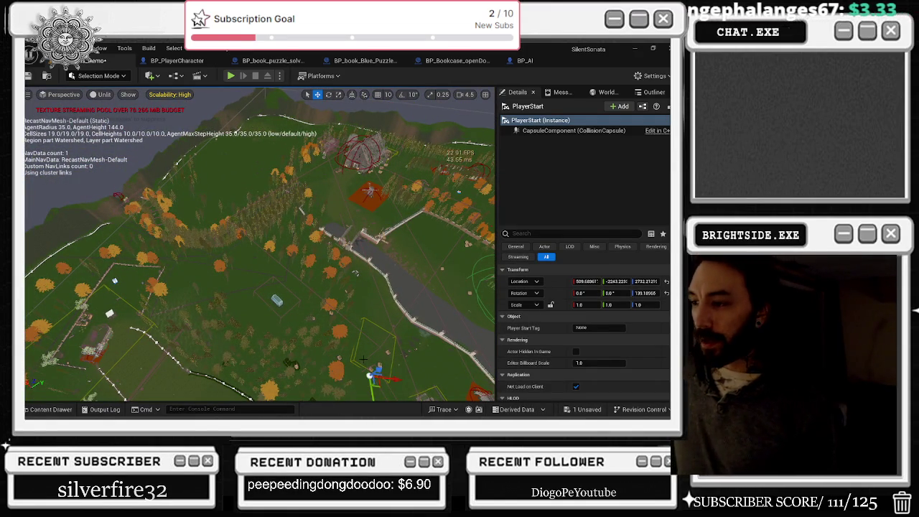
pyautogui.moveTo(372, 393)
pyautogui.mouseDown()
pyautogui.moveTo(361, 188)
pyautogui.moveTo(464, 188)
pyautogui.moveTo(331, 287)
pyautogui.mouseUp()
pyautogui.moveTo(223, 307)
pyautogui.mouseDown()
pyautogui.moveTo(375, 301)
pyautogui.moveTo(367, 244)
pyautogui.moveTo(348, 212)
pyautogui.mouseUp()
pyautogui.moveTo(323, 248)
pyautogui.mouseDown()
pyautogui.moveTo(334, 253)
pyautogui.moveTo(307, 260)
pyautogui.mouseUp()
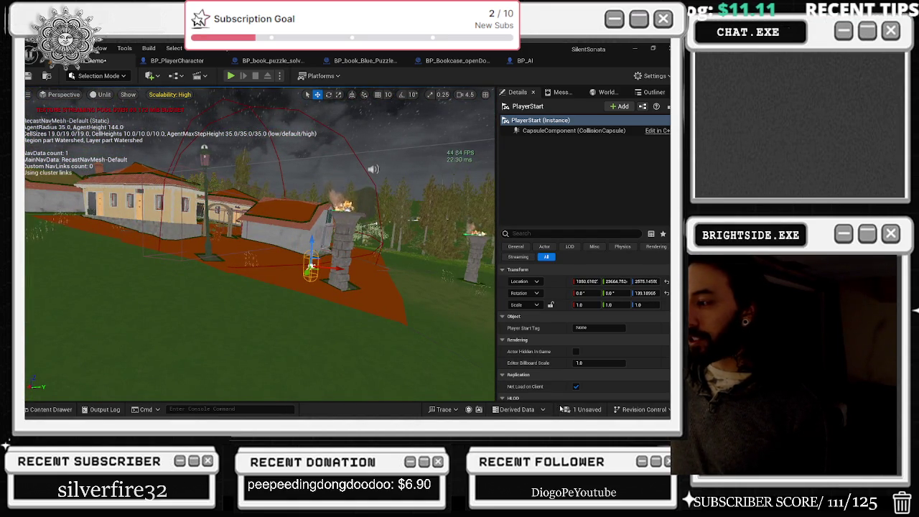
# Save the Windmills_Demo map and start a test play of the level
pyautogui.click(578, 410)
pyautogui.click(414, 332)
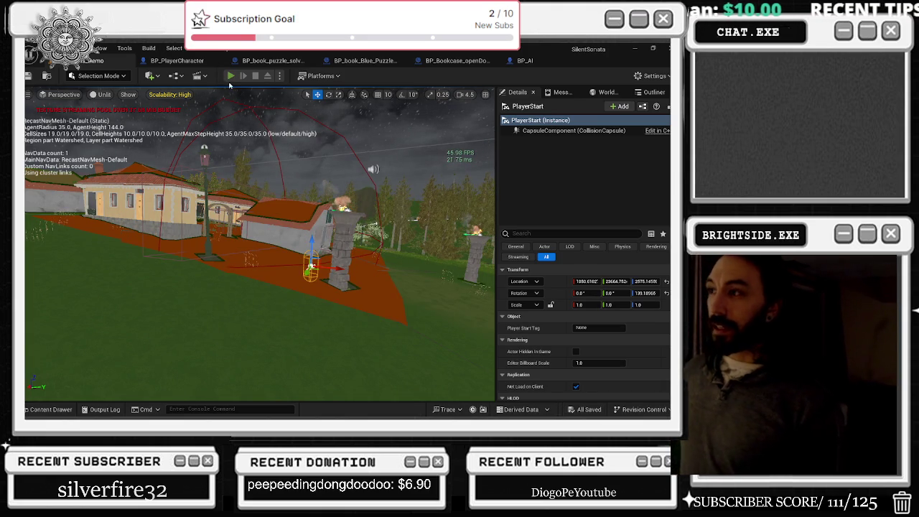
pyautogui.click(231, 75)
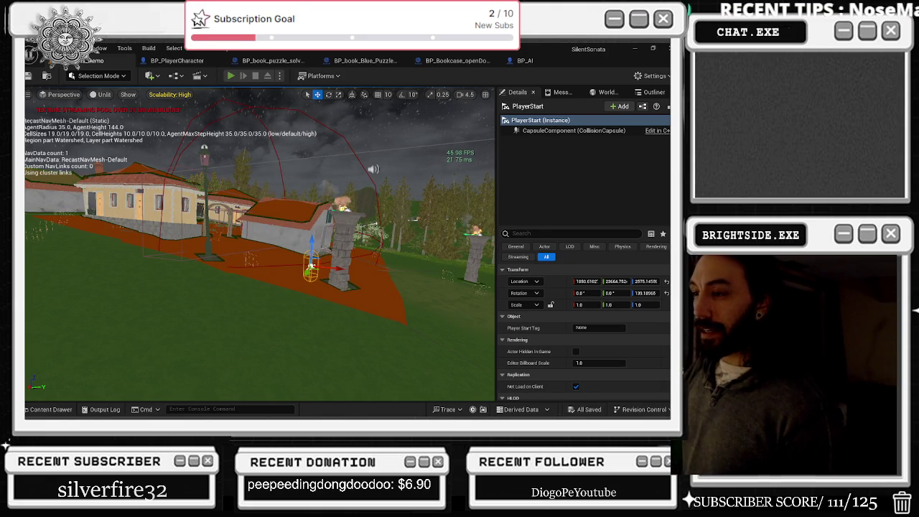